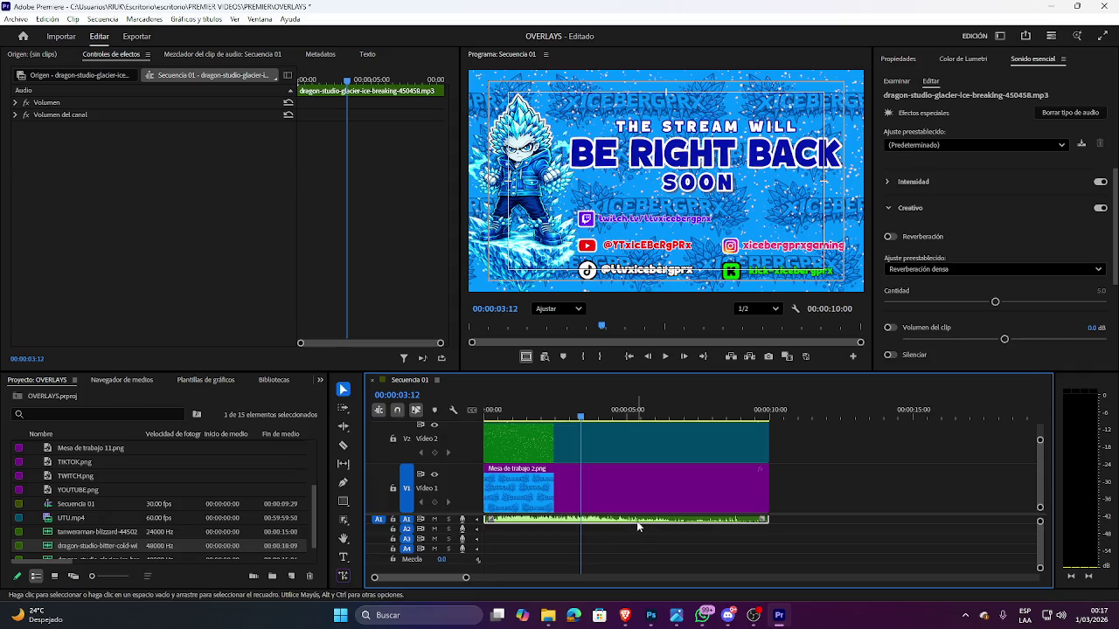
Drag dragon-studio-bitter-cold-wind.mp3 from the assets folder onto audio track A3.
key(space)
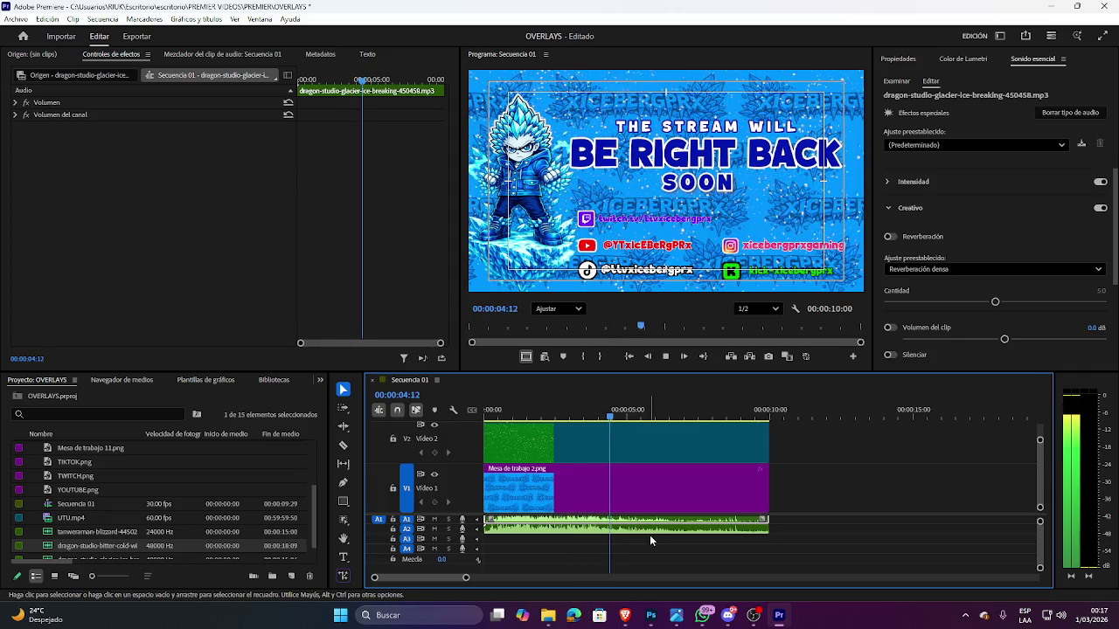
click(548, 615)
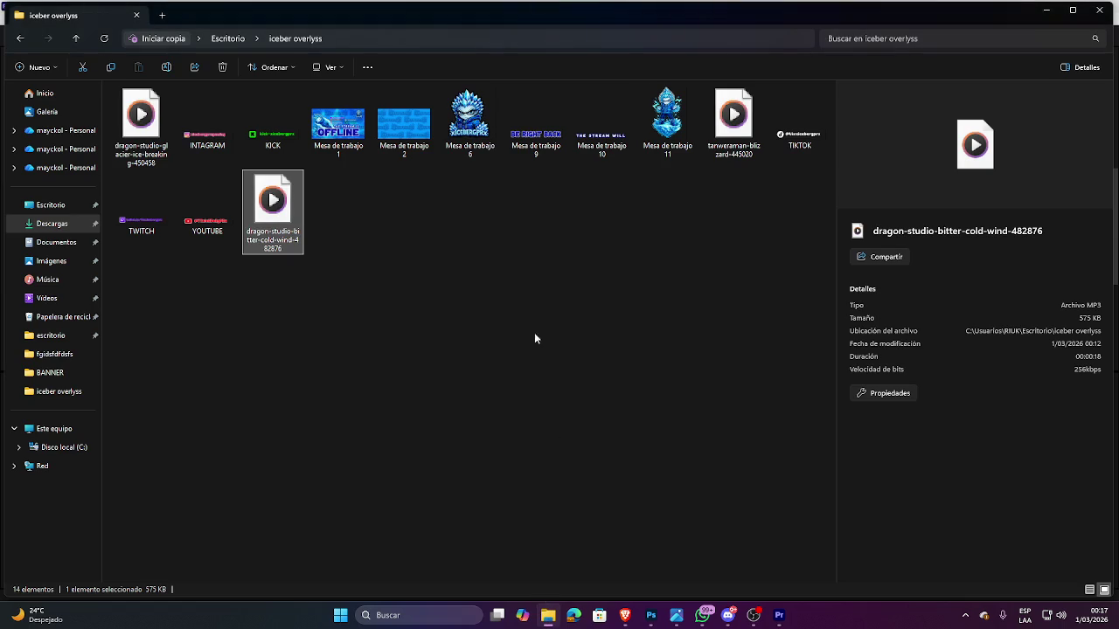
mouse_move(282, 223)
mouse_down()
mouse_move(784, 617)
mouse_move(464, 548)
mouse_up()
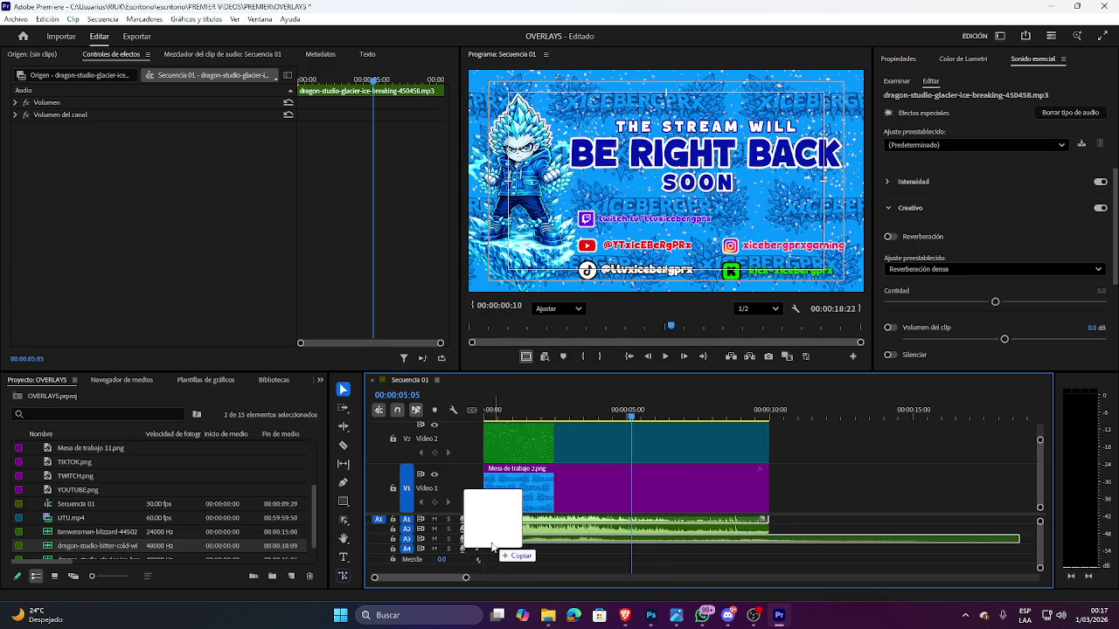
drag(464, 548, 472, 549)
Trim the wind clip to end with the overlay clips and play it back.
drag(1005, 536, 769, 523)
click(741, 548)
key(space)
key(space)
key(Home)
key(space)
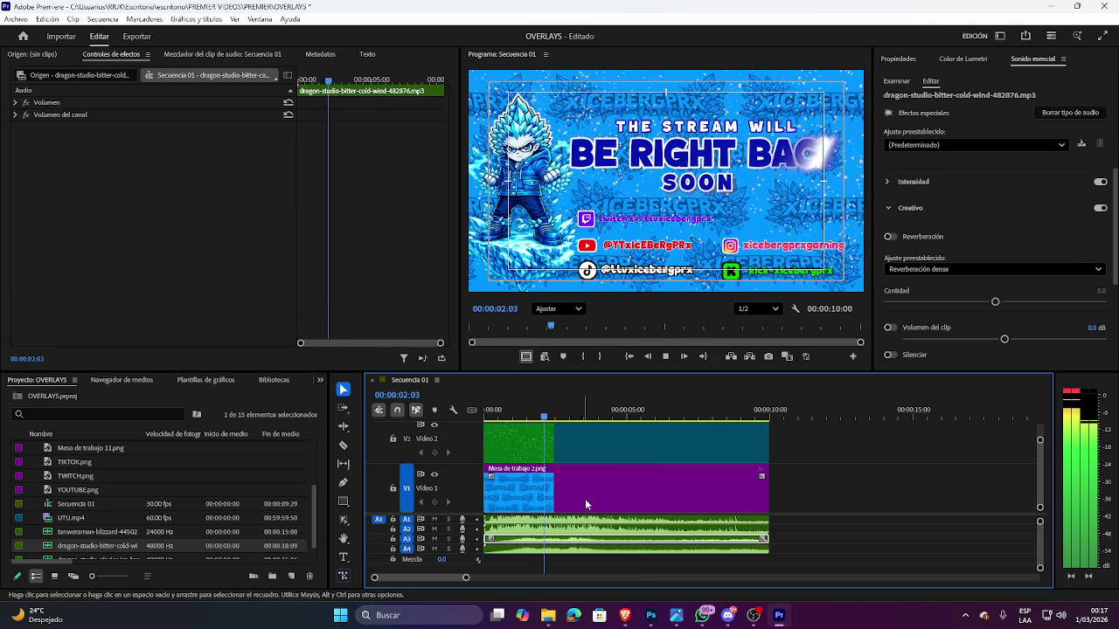
key(space)
Select the A4 and A2 ice clips and play the sequence to hear the layered sounds.
drag(1040, 523, 1040, 525)
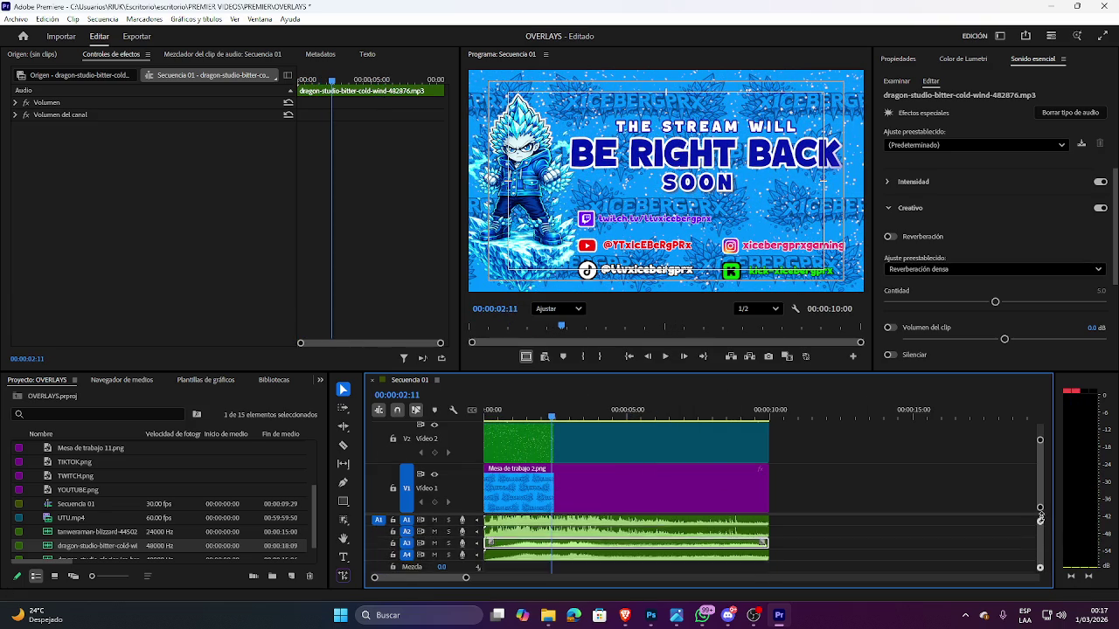
click(735, 553)
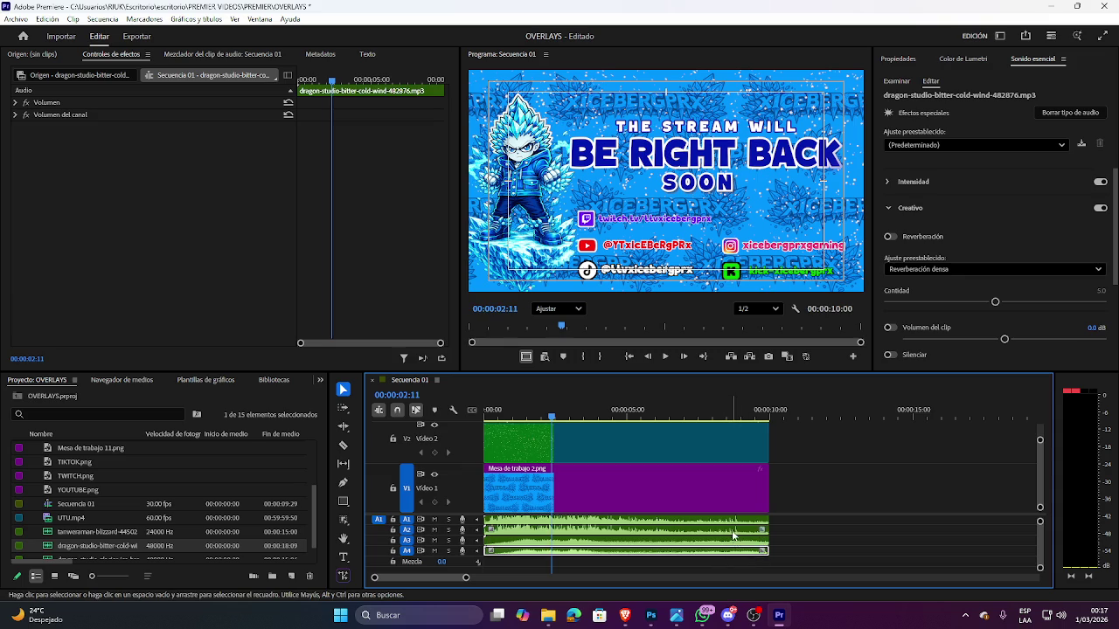
click(735, 531)
key(space)
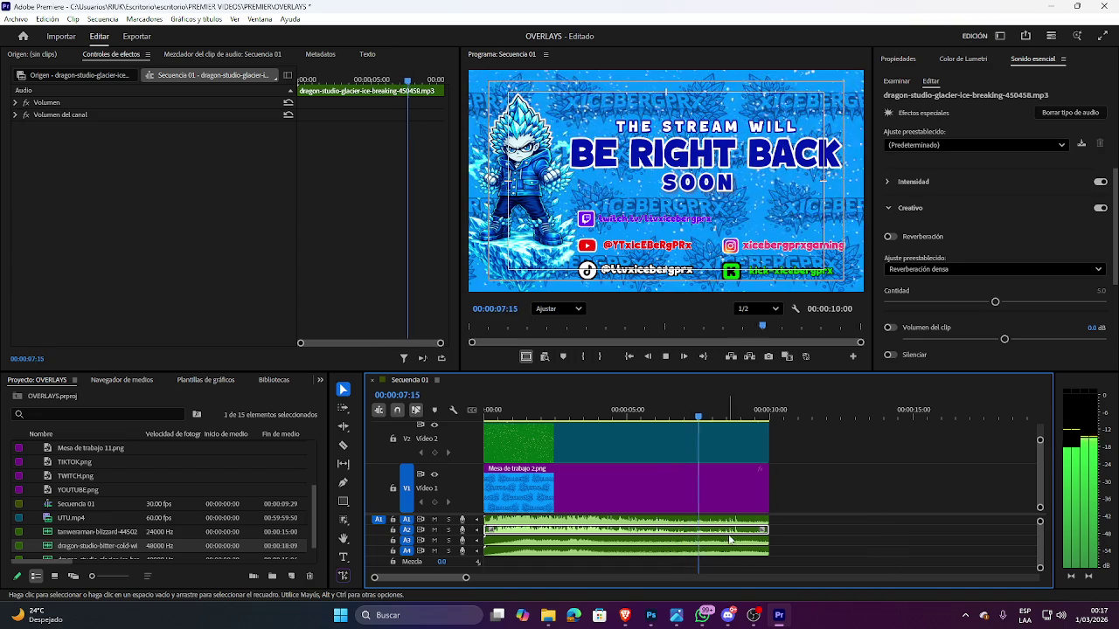
key(space)
Replay from the start, then select the A4 wind clip and make its track taller.
key(Home)
key(space)
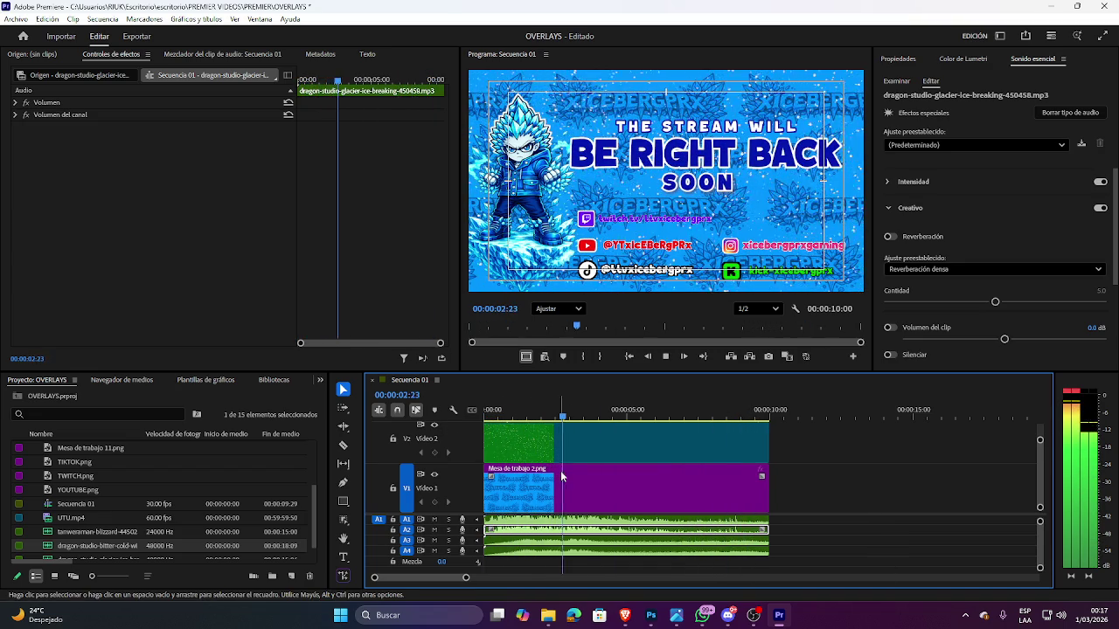
key(space)
click(634, 550)
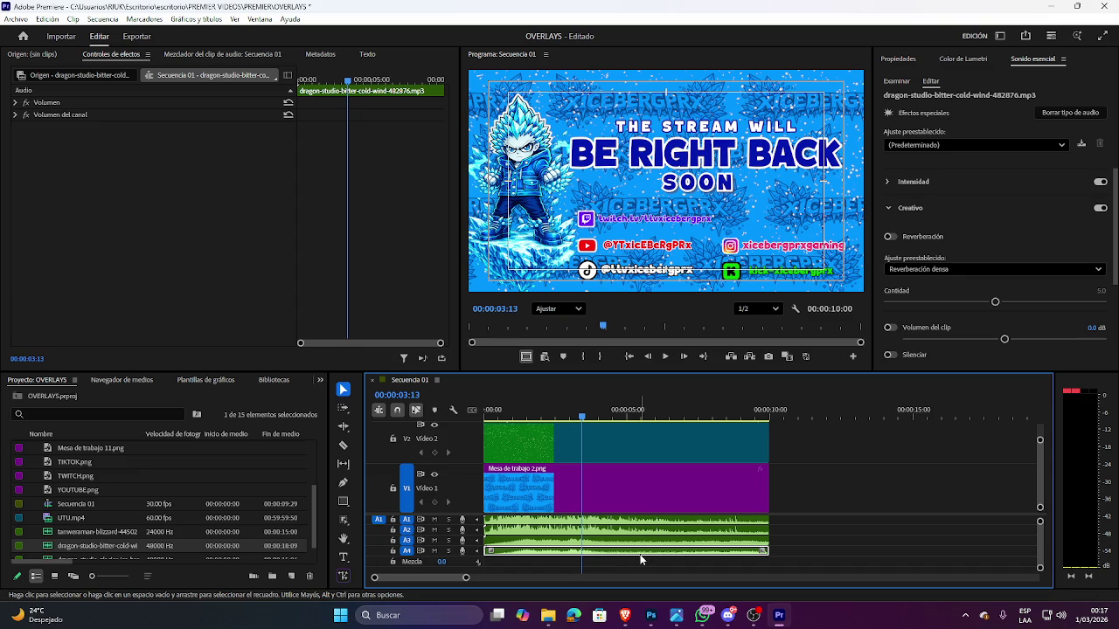
drag(1042, 571, 1042, 551)
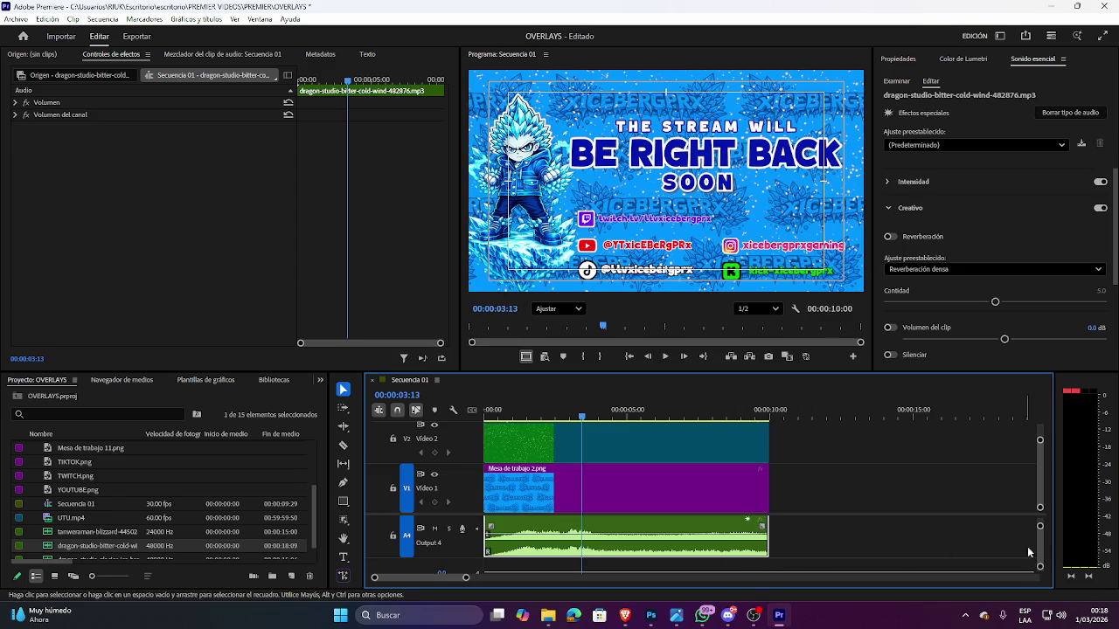
Raise the A4 wind clip's volume rubber band to about 3.5 dB and preview it.
drag(1040, 566, 1037, 554)
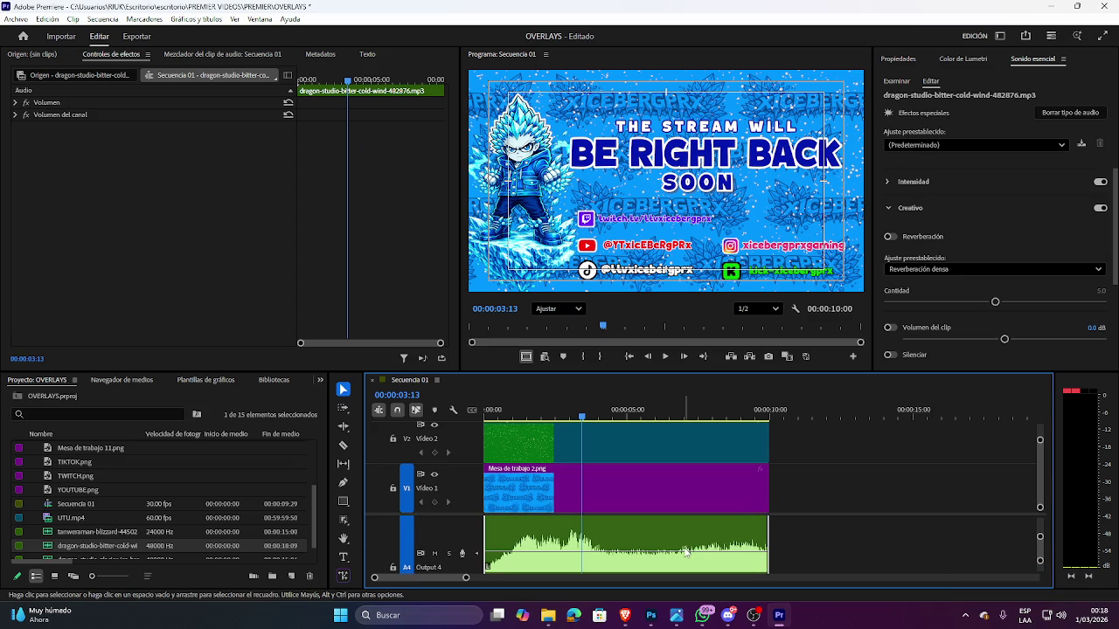
drag(688, 554, 692, 546)
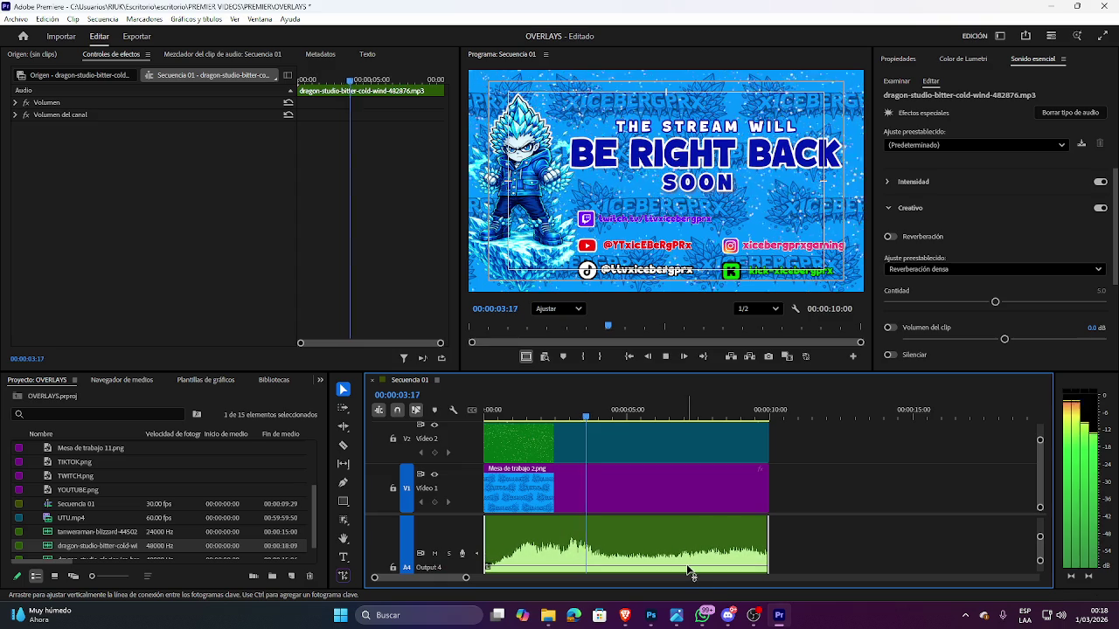
drag(695, 546, 691, 567)
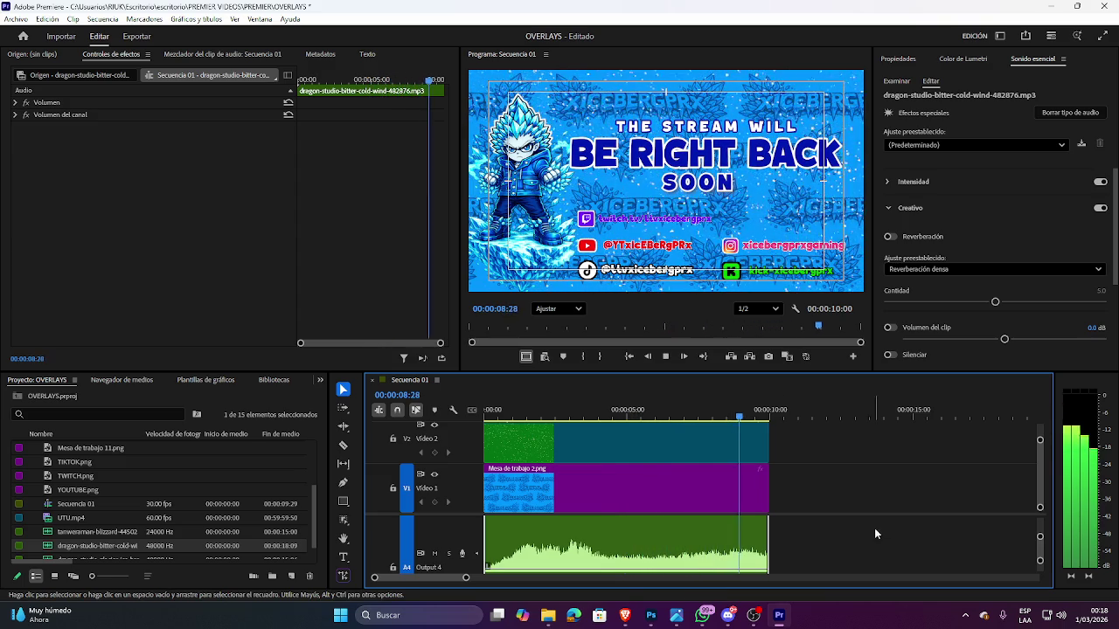
key(space)
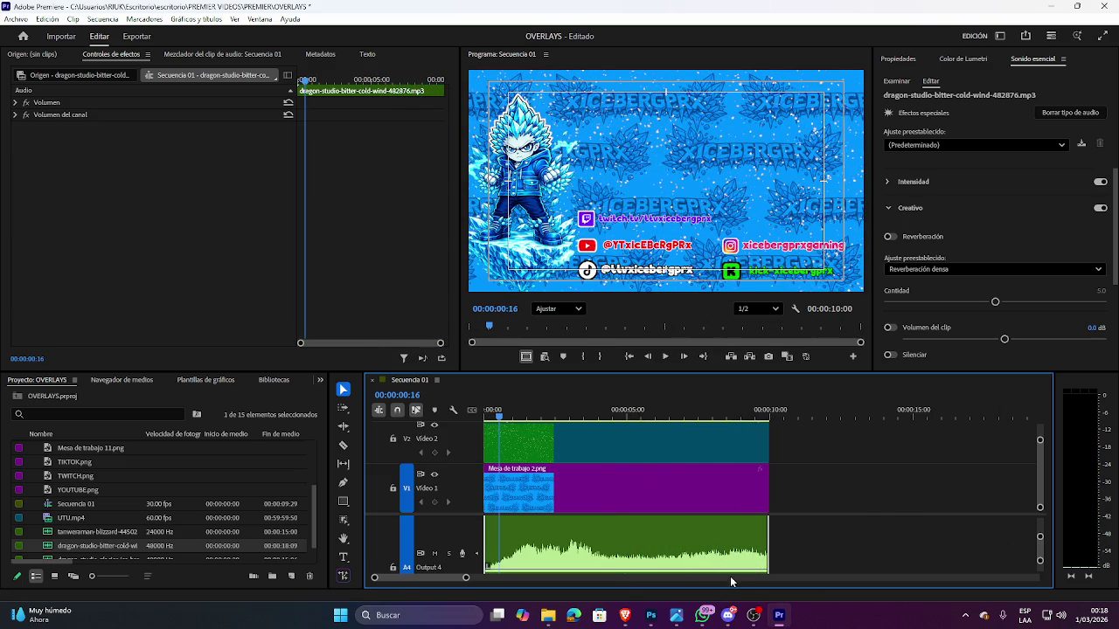
Glance at Discord, then back in Premiere resize the audio tracks and deselect the clip.
click(548, 618)
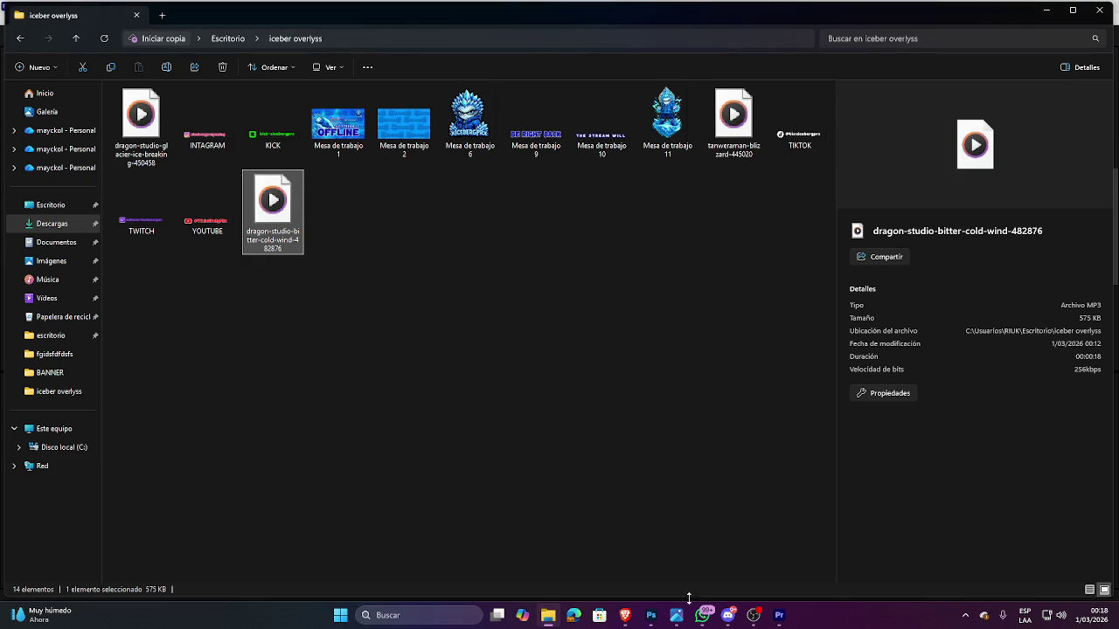
click(726, 623)
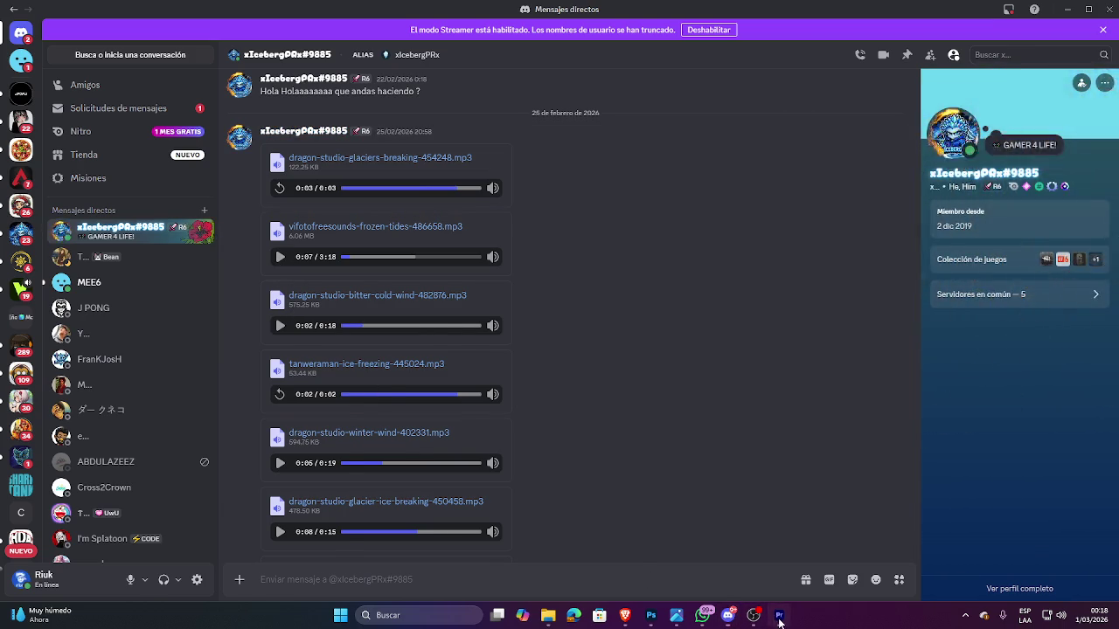
key(alt+Tab)
drag(1040, 536, 1043, 520)
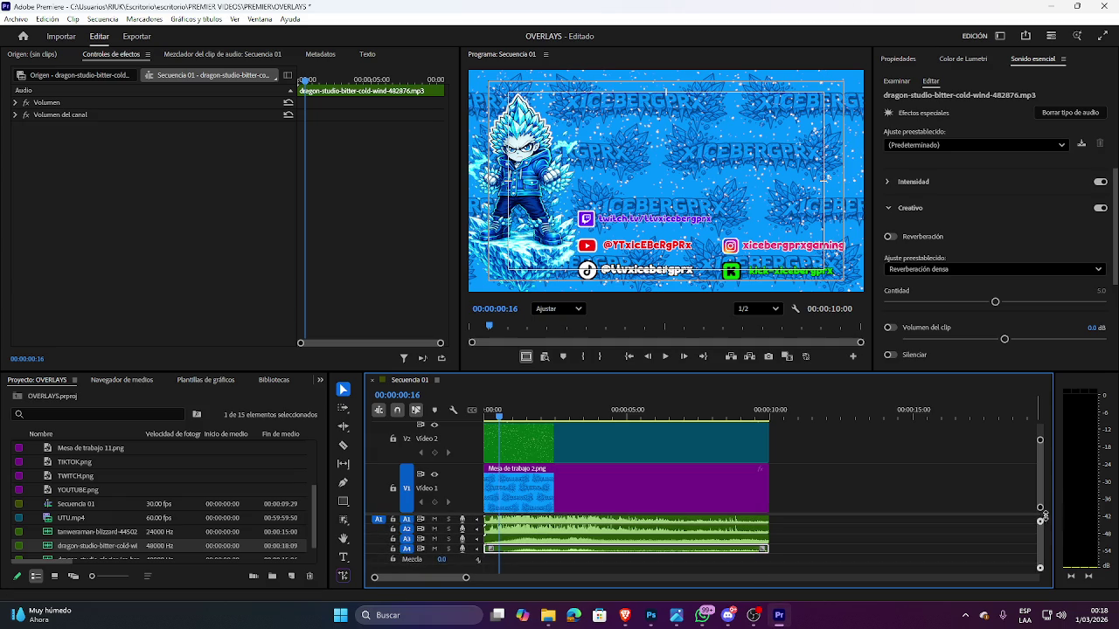
click(818, 557)
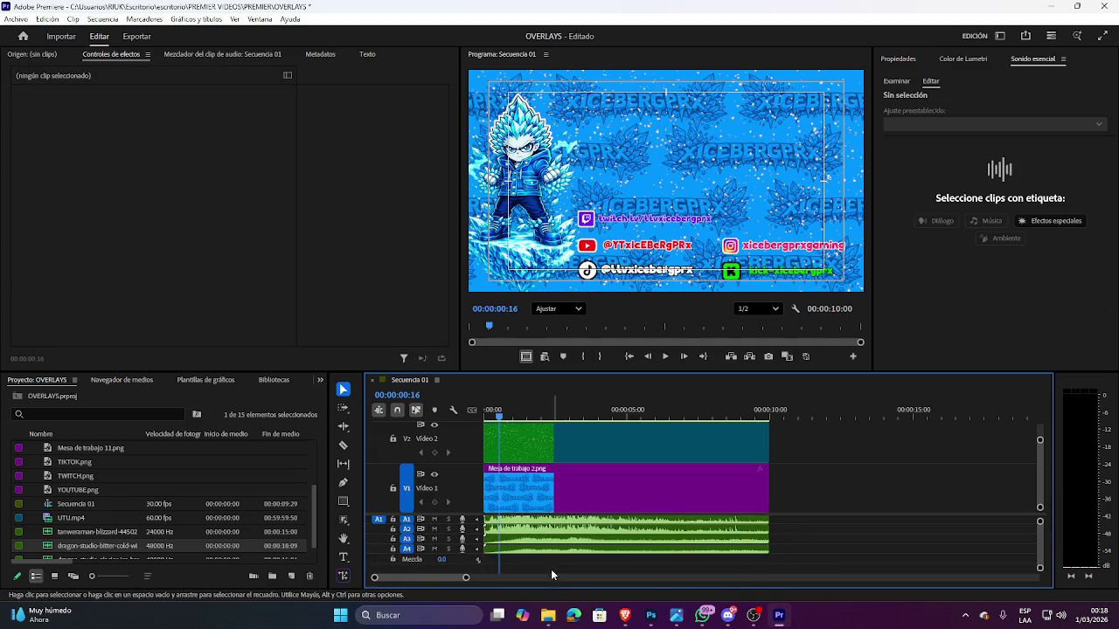
In Discord, play the glaciers-breaking and winter-wind sound previews and scroll to the videos.
click(727, 615)
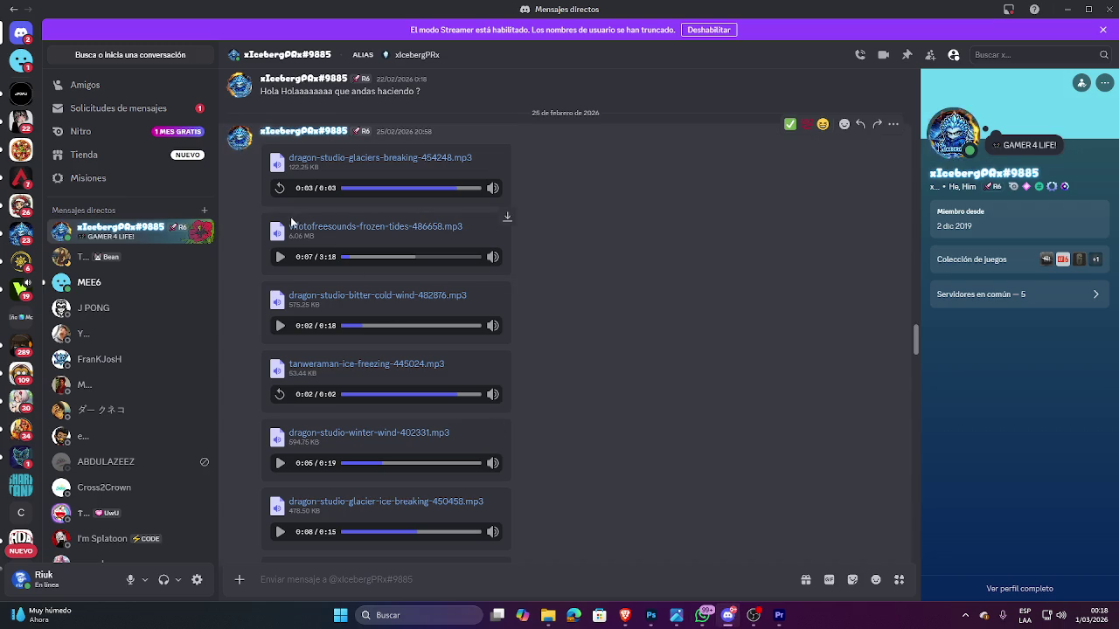
click(281, 189)
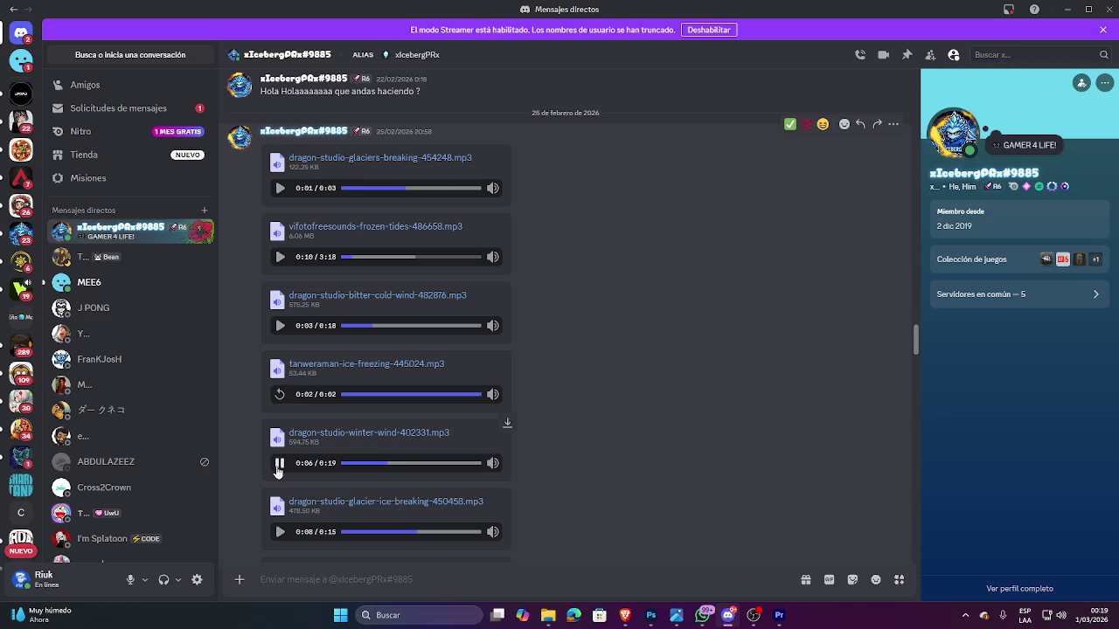
click(280, 463)
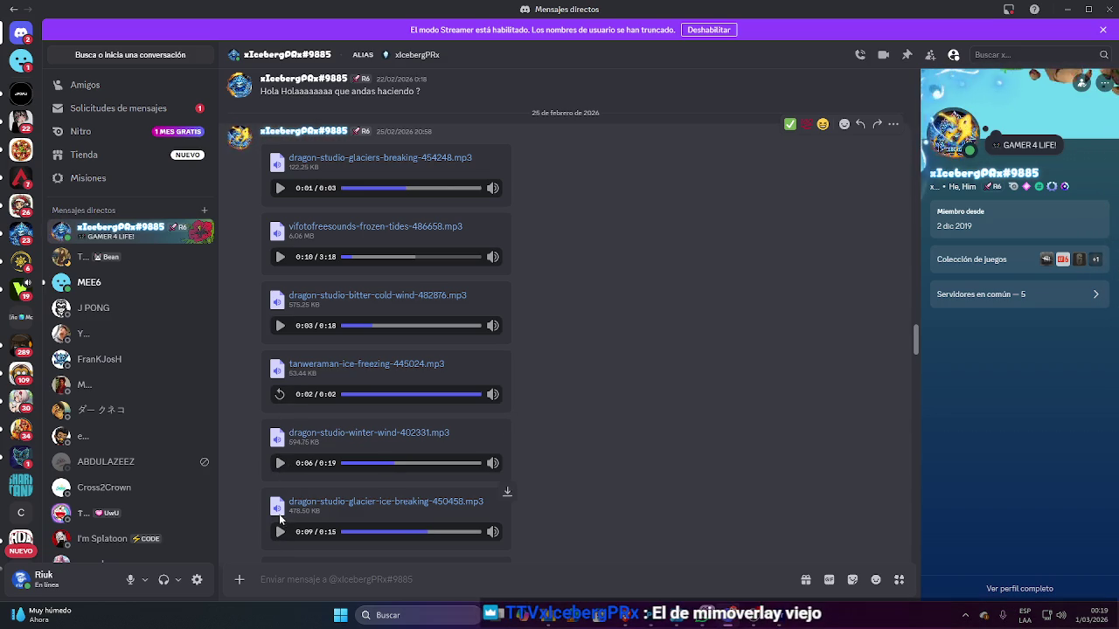
scroll(368, 444, up, 5)
scroll(382, 440, down, 5)
scroll(384, 438, down, 10)
scroll(383, 438, up, 4)
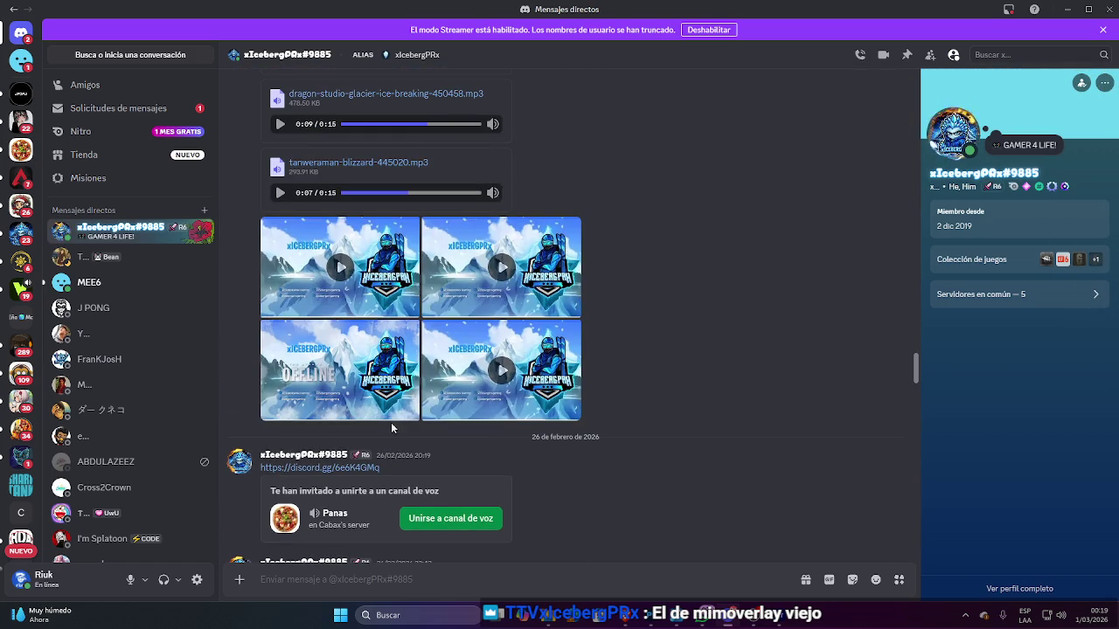
Browse the shared overlay videos in the viewer and watch the Ending Soon video.
click(362, 269)
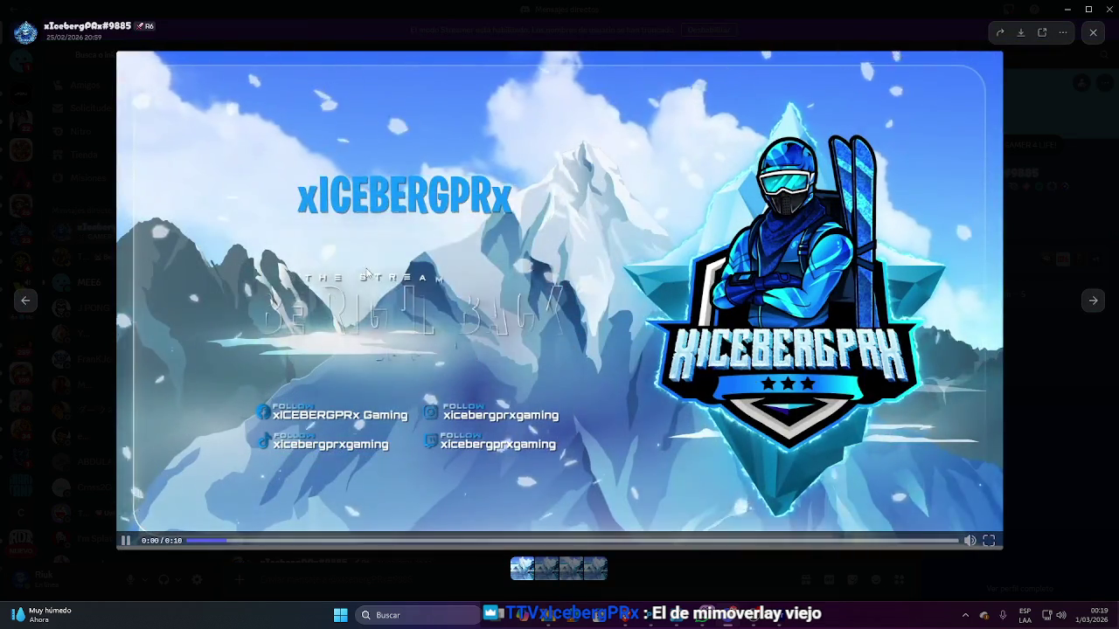
click(1092, 300)
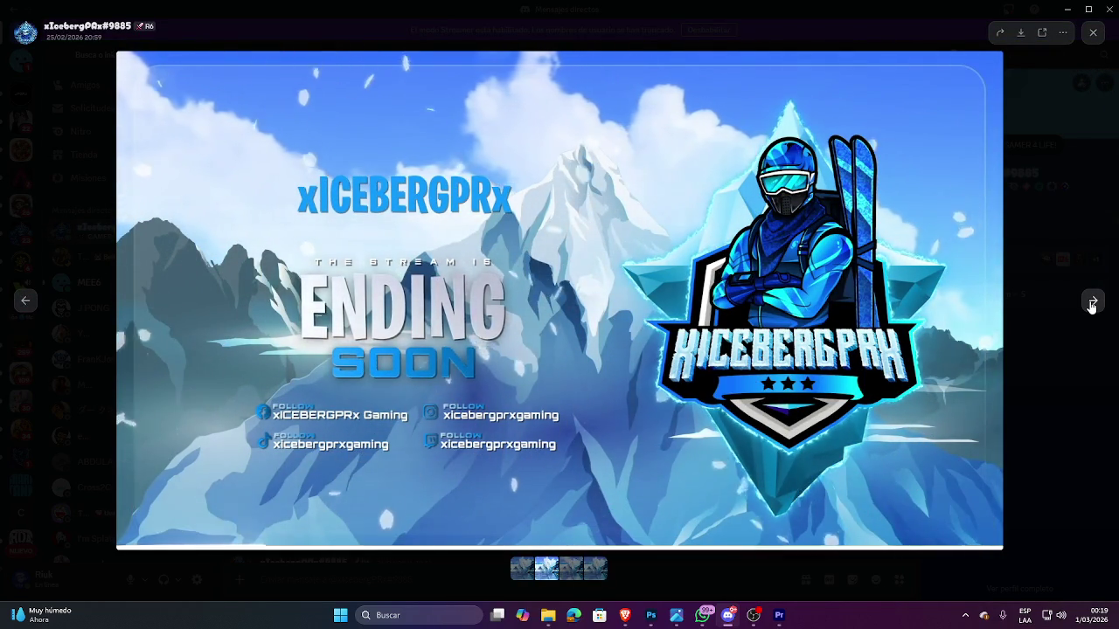
click(1092, 301)
click(1092, 302)
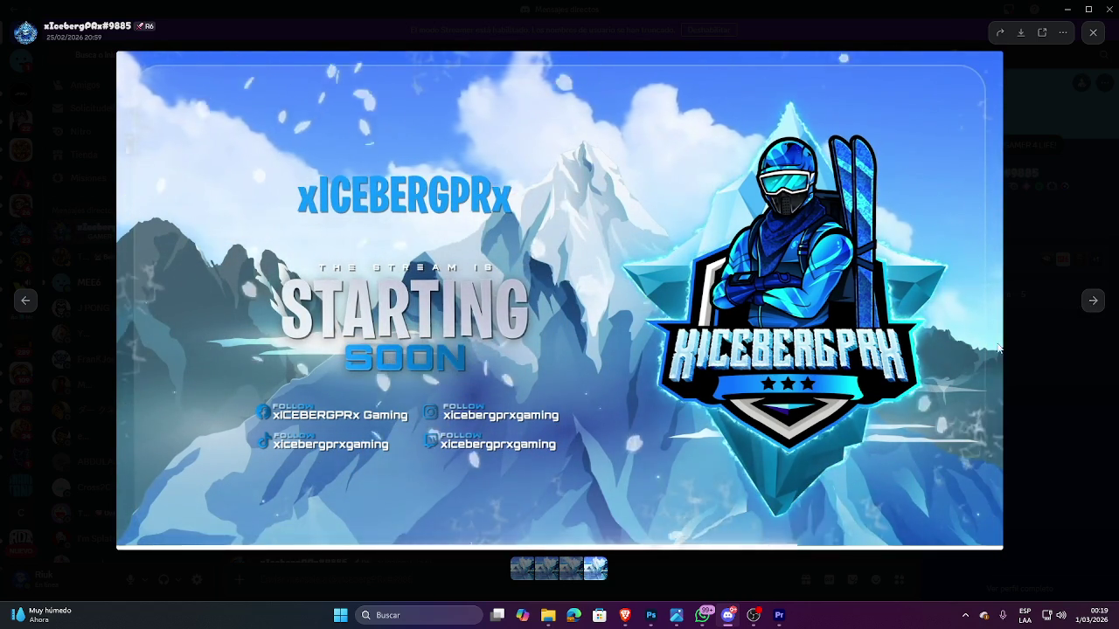
click(543, 573)
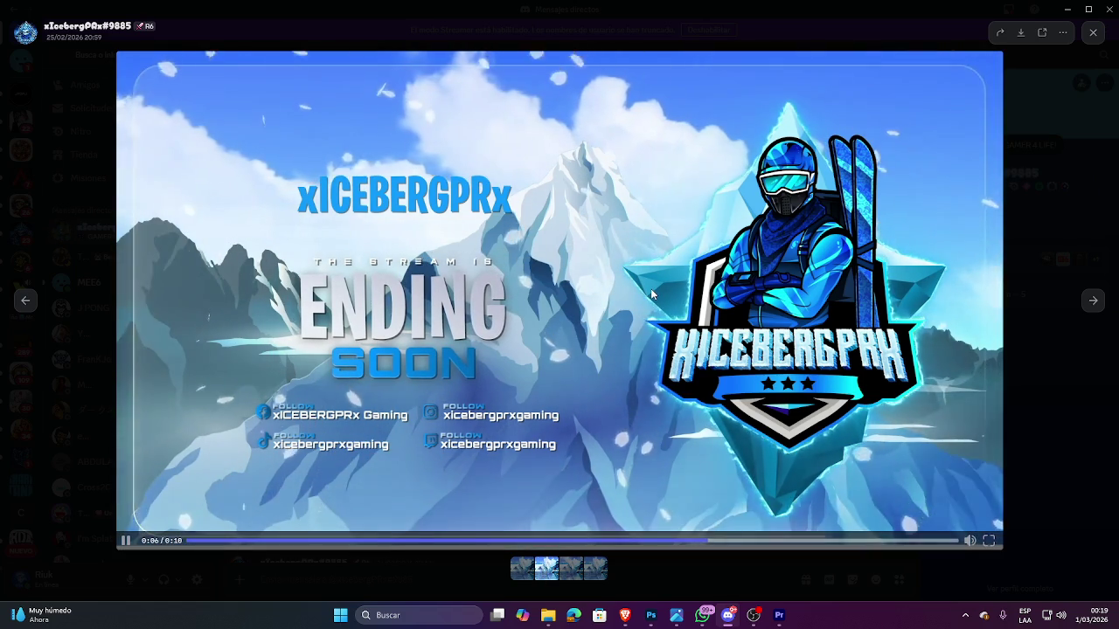
click(127, 540)
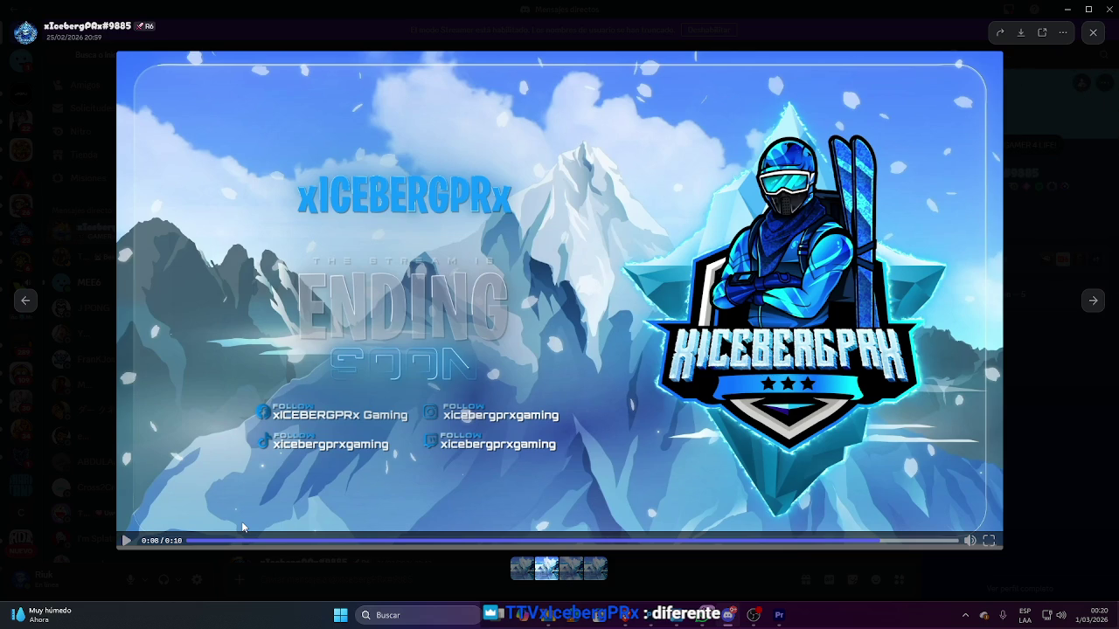
Reopen the Ending Soon video and choose Guardar video to download it.
click(1058, 240)
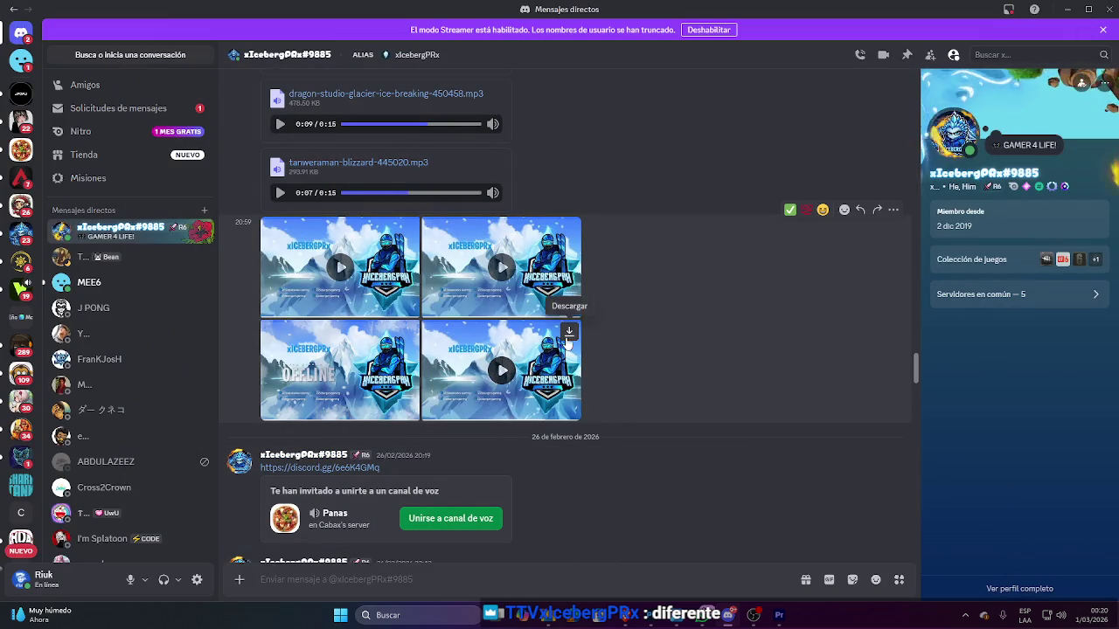
click(575, 334)
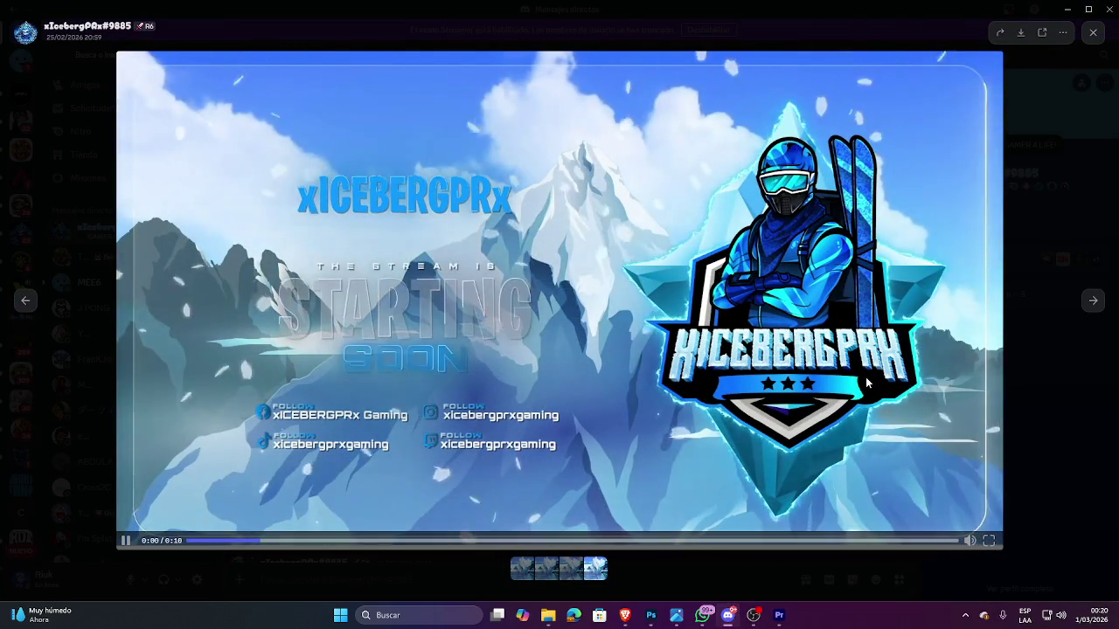
click(1040, 378)
click(456, 275)
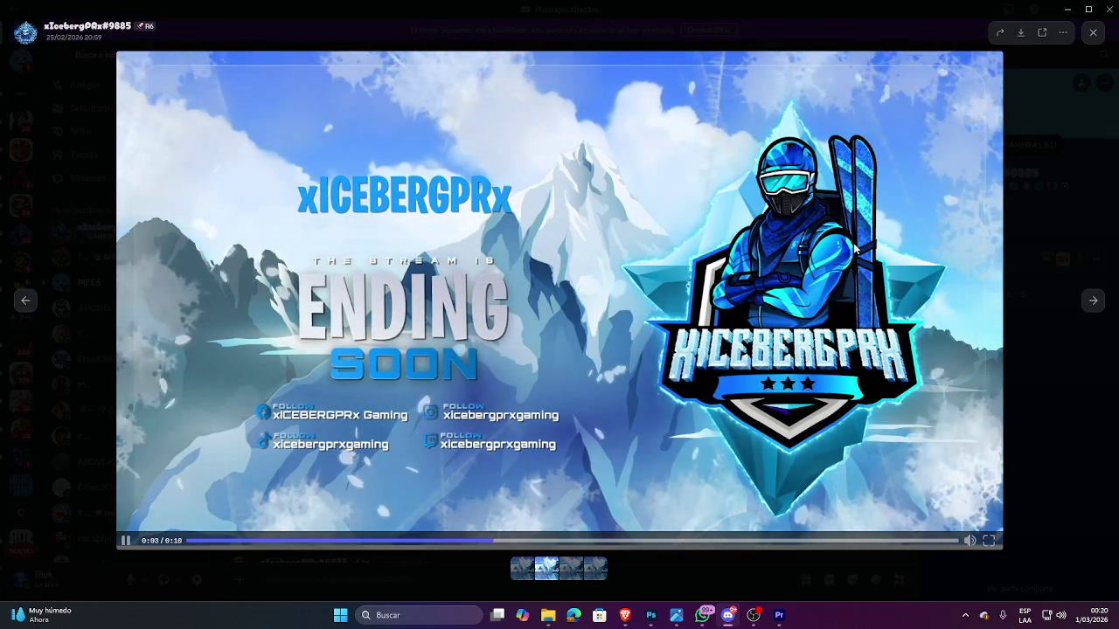
key(Escape)
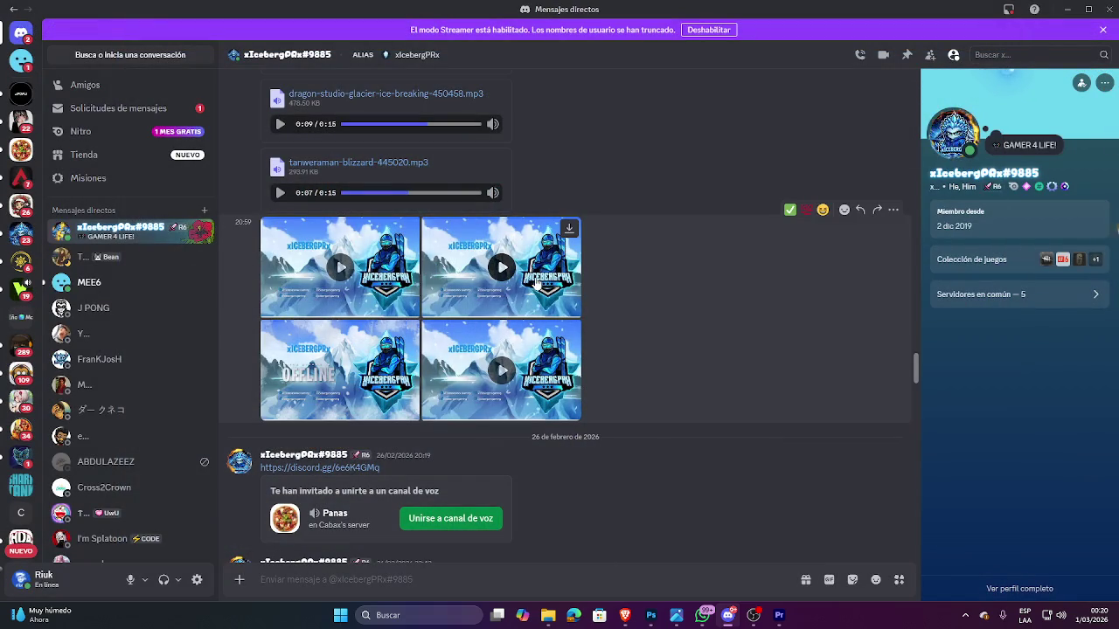
click(530, 281)
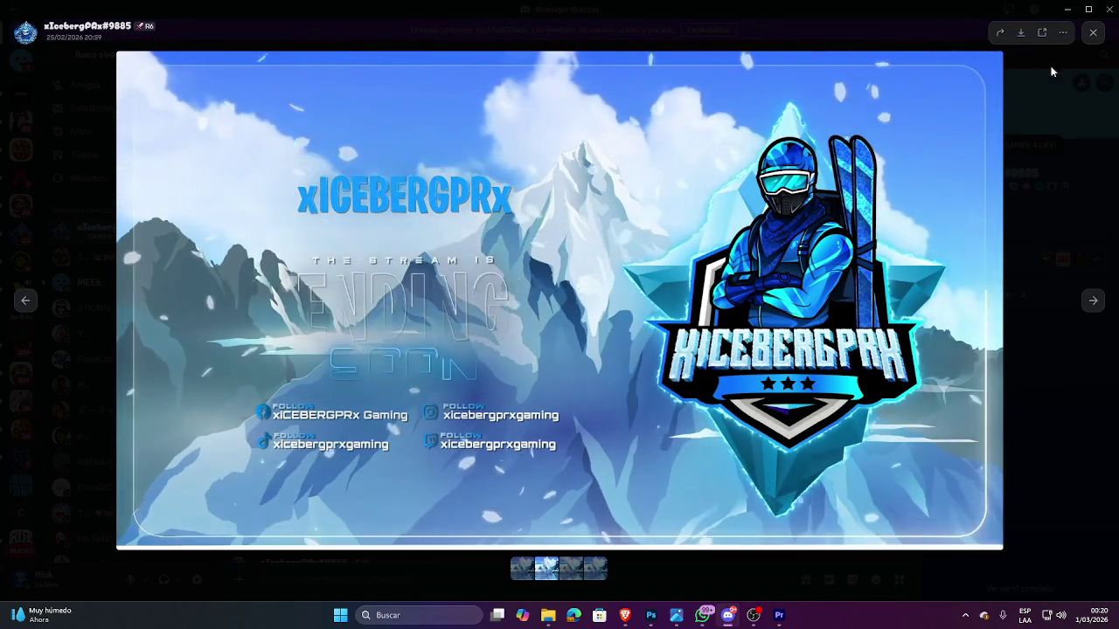
click(1019, 33)
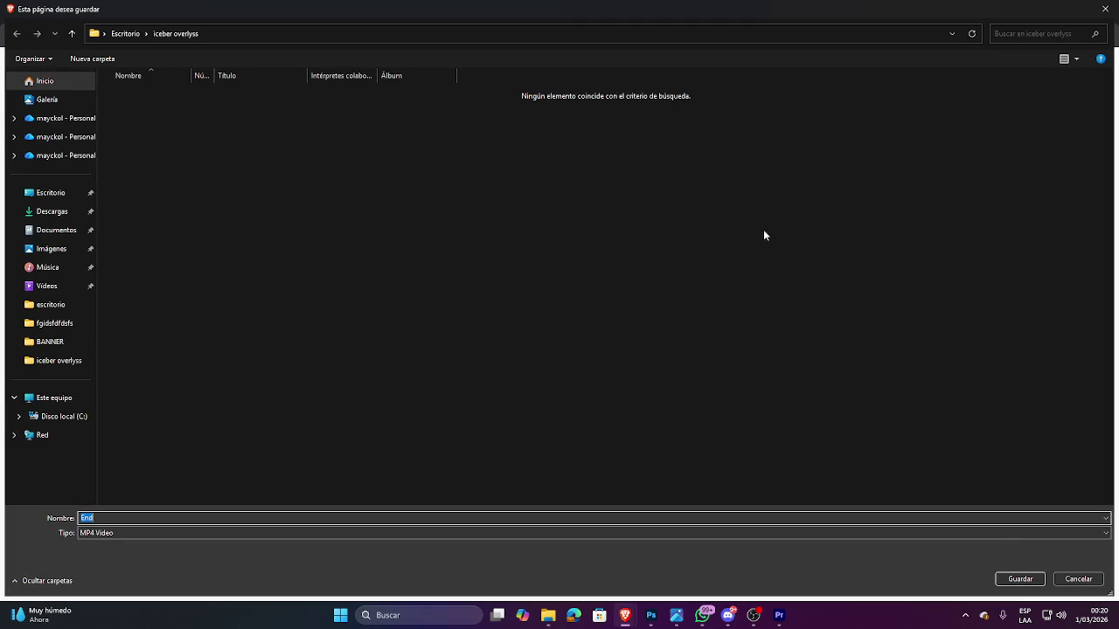
Save the video as End.mp4 in the iceber overlyss folder.
click(1012, 582)
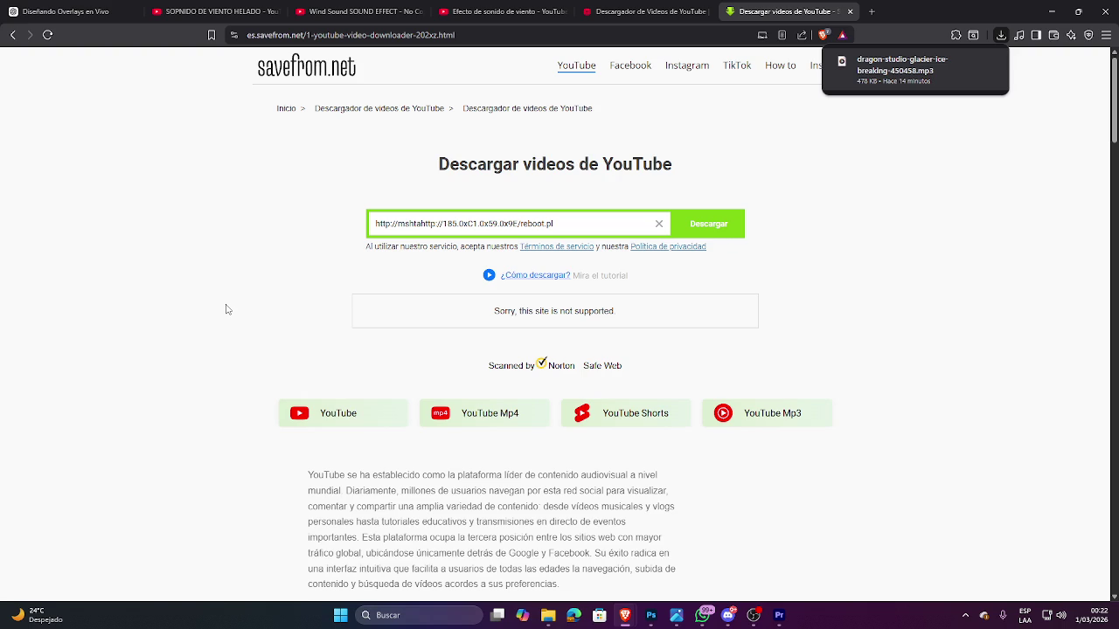
Scroll to the newest snowy intro video in Discord, play it, and save it as Intro.webm.
click(724, 612)
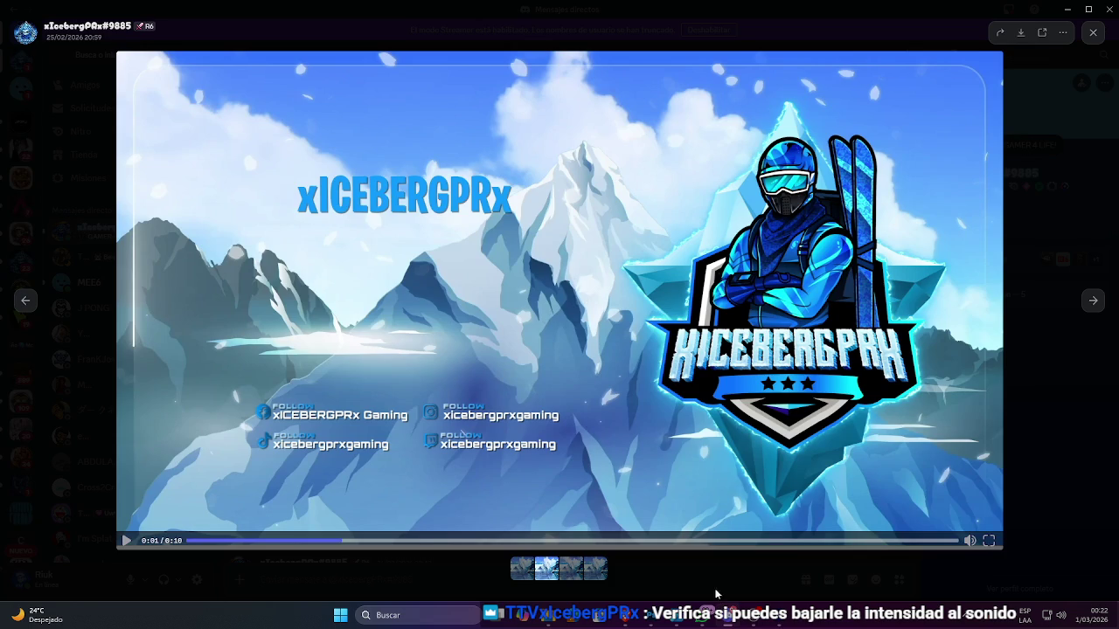
click(1070, 356)
scroll(764, 441, down, 5)
scroll(611, 463, down, 5)
scroll(486, 495, down, 5)
scroll(486, 495, down, 5)
scroll(455, 467, down, 2)
click(427, 452)
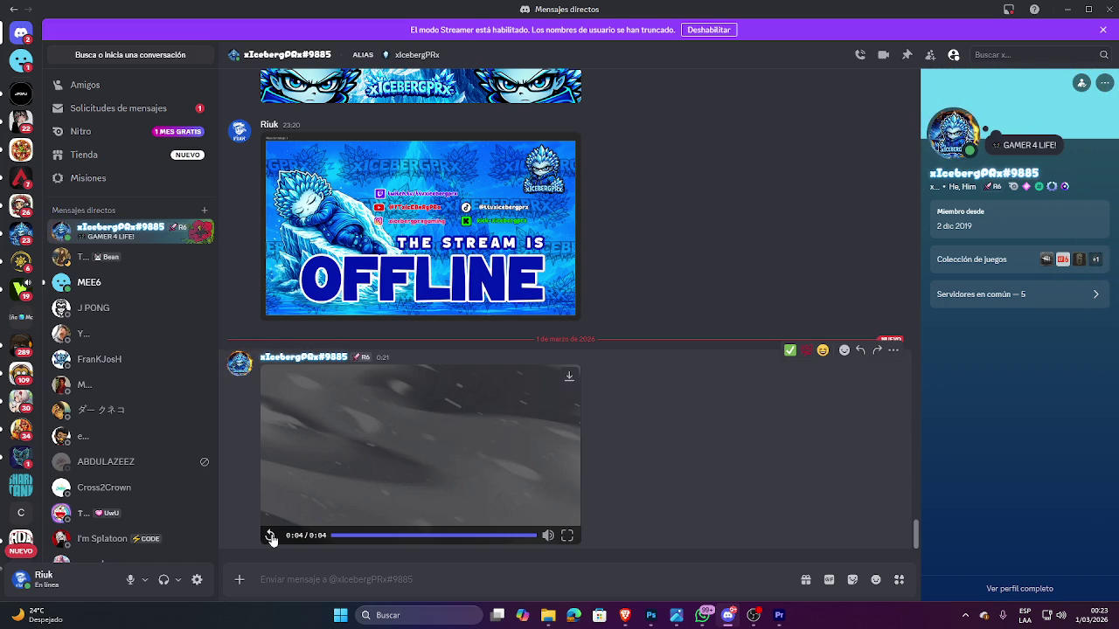
click(569, 377)
click(1019, 579)
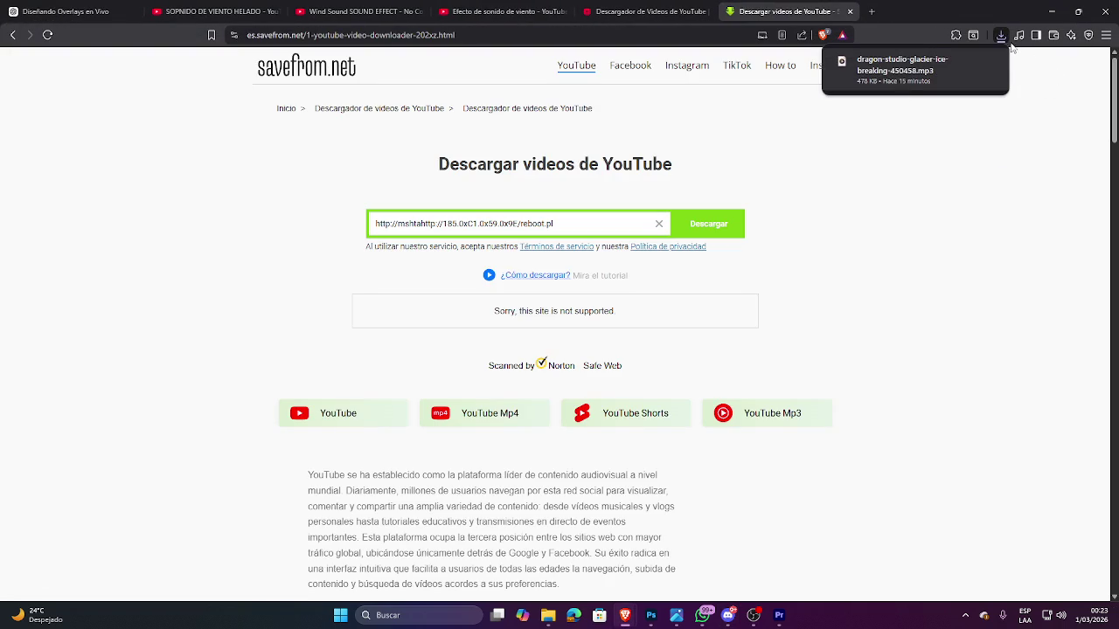
Drag Intro.webm from Brave's downloads into Premiere's Project panel and dismiss the unsupported-format error.
click(1001, 35)
mouse_move(953, 88)
mouse_down()
mouse_move(1024, 399)
mouse_move(856, 502)
mouse_move(848, 470)
mouse_up()
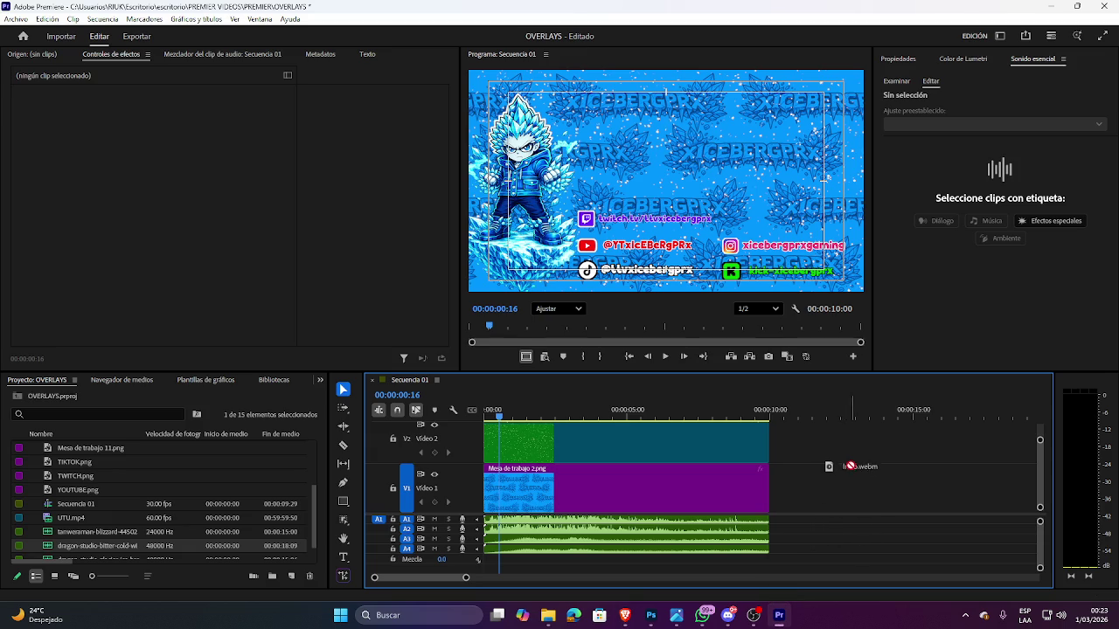
drag(849, 471, 237, 478)
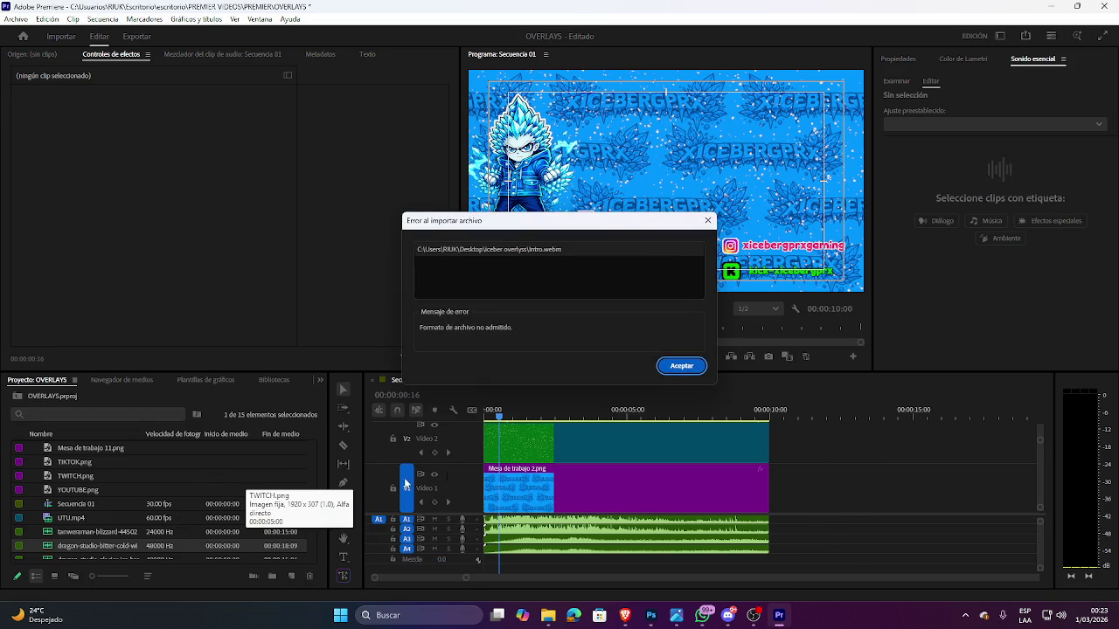
click(682, 367)
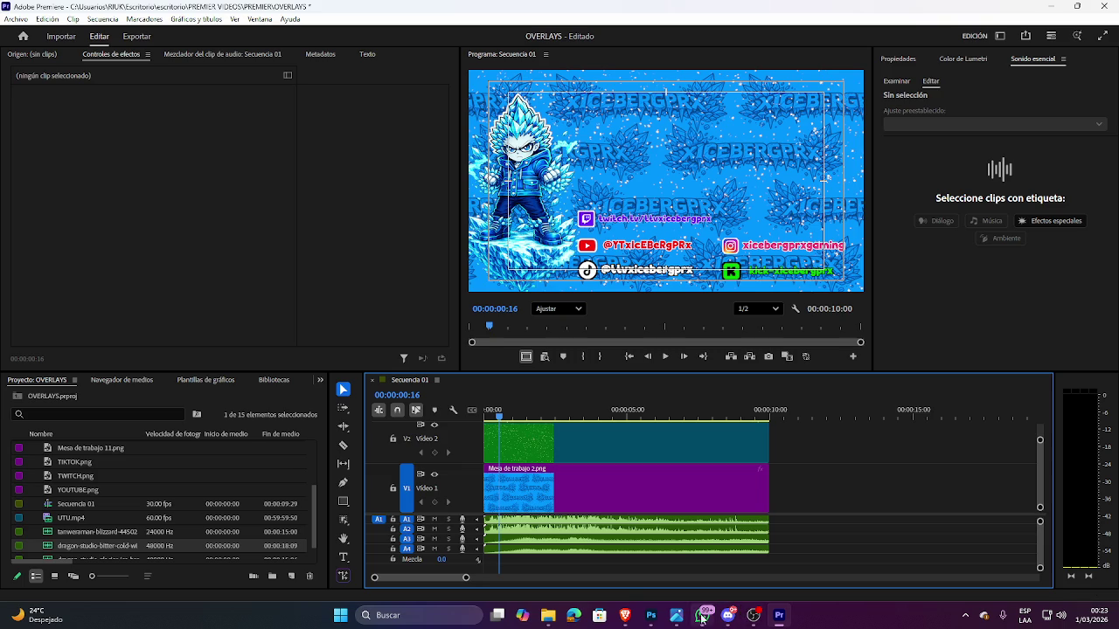
Open the intro attachment in Brave, check the save dialog's WEBM file type, then cancel it.
click(728, 615)
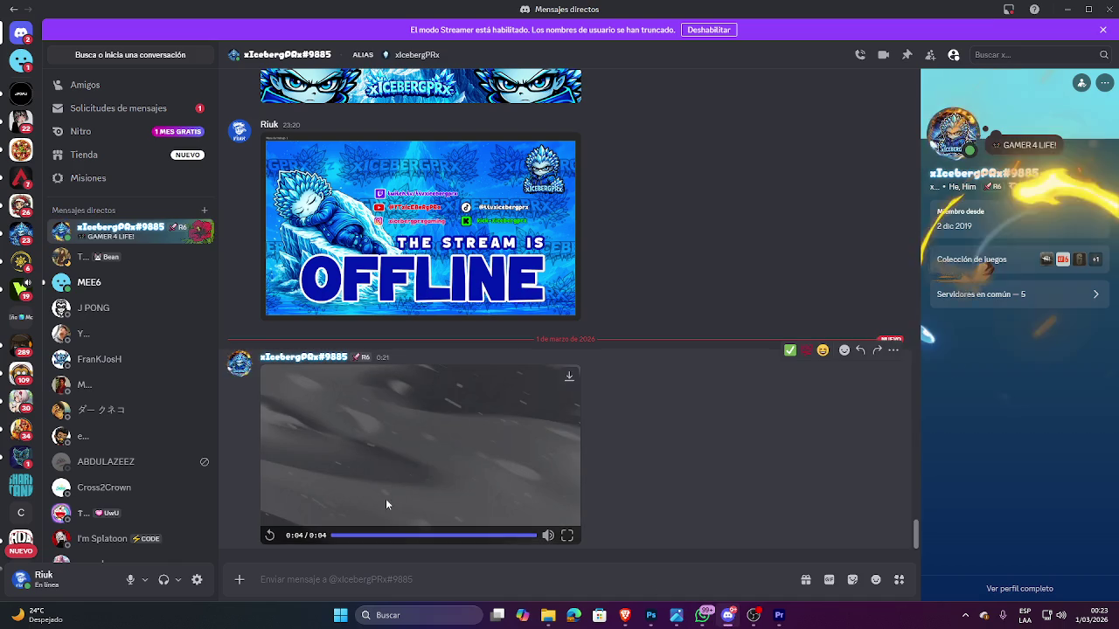
click(569, 377)
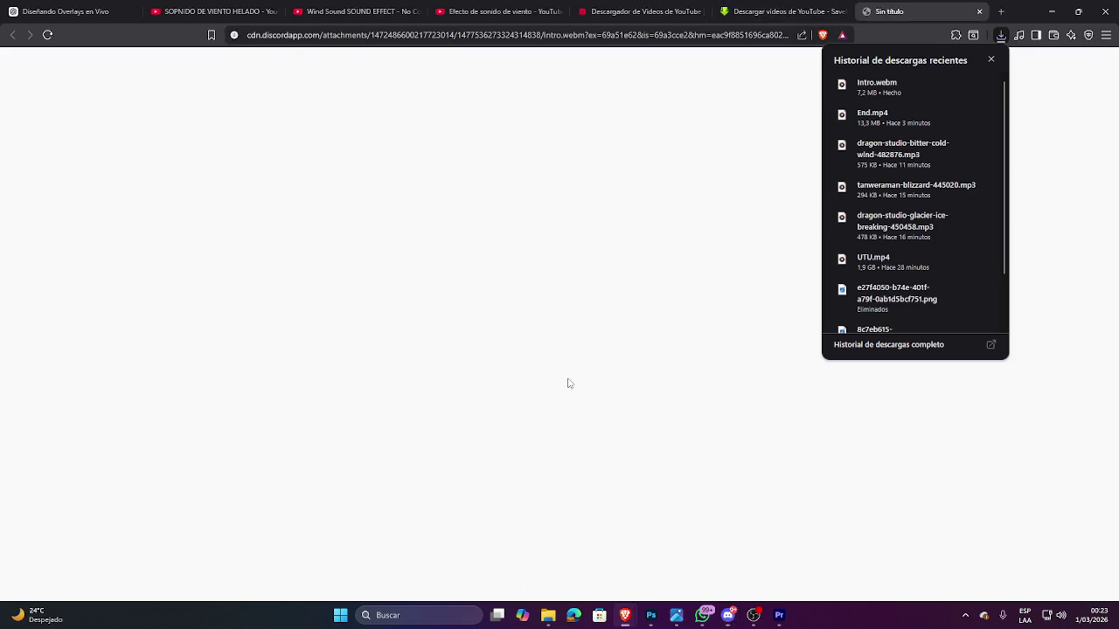
key(ctrl+s)
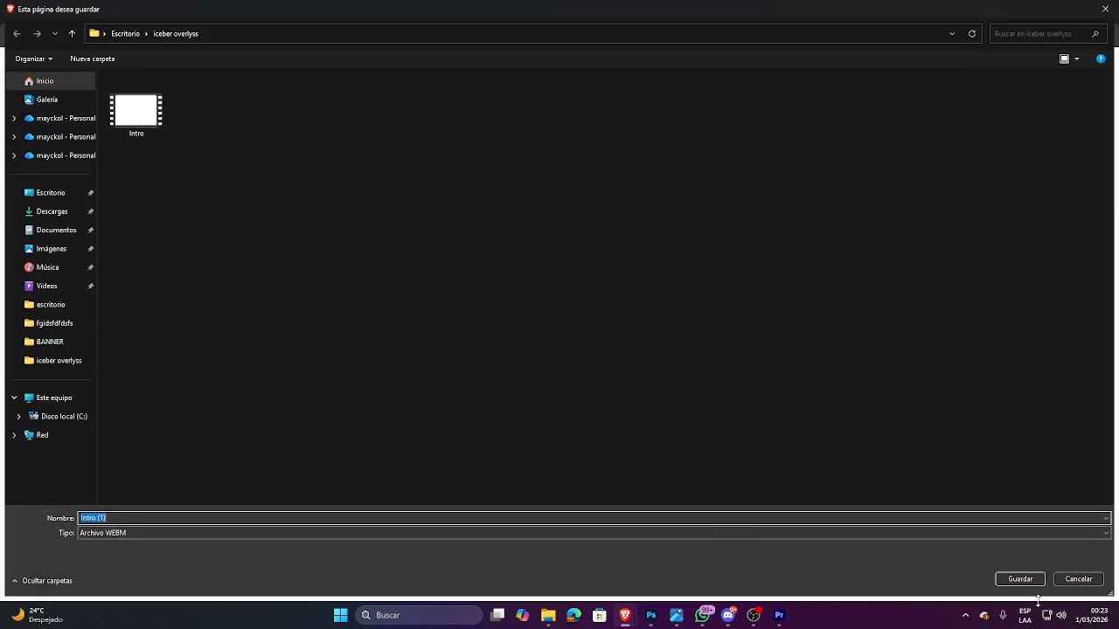
click(129, 537)
click(134, 537)
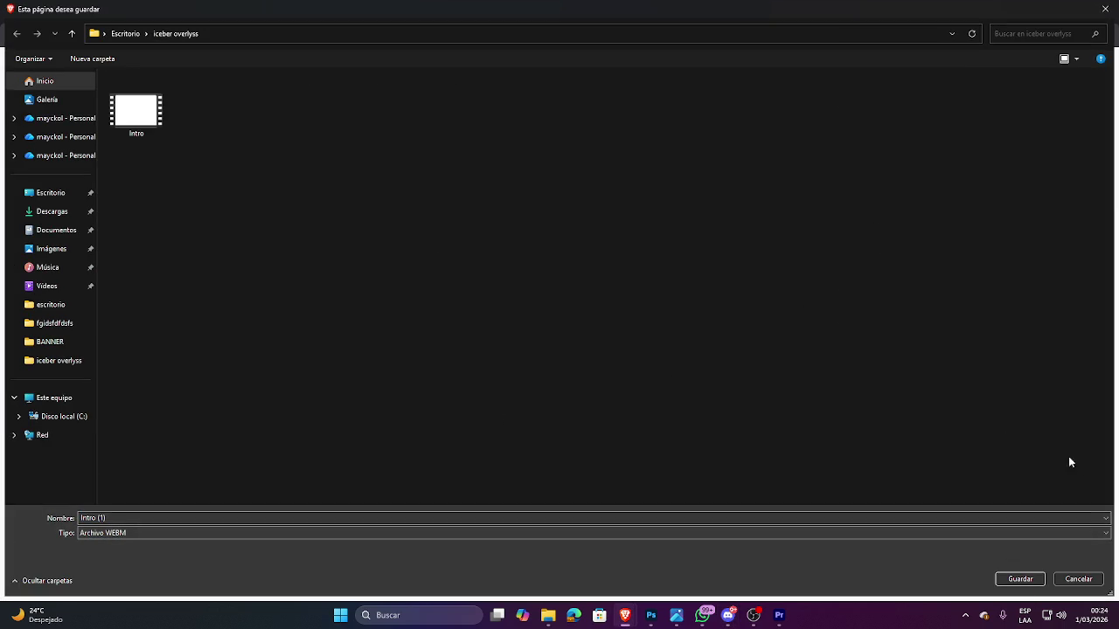
click(1079, 580)
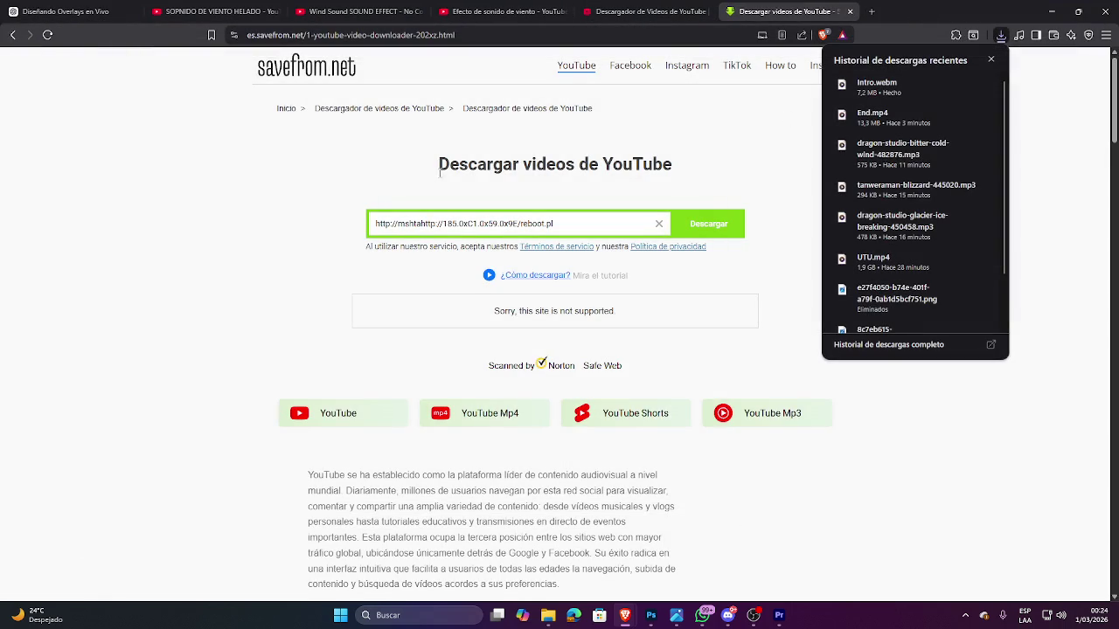
Search Google for 'CONVERTIR WBS A MP4' and open the online-convert MP4 converter page.
click(682, 34)
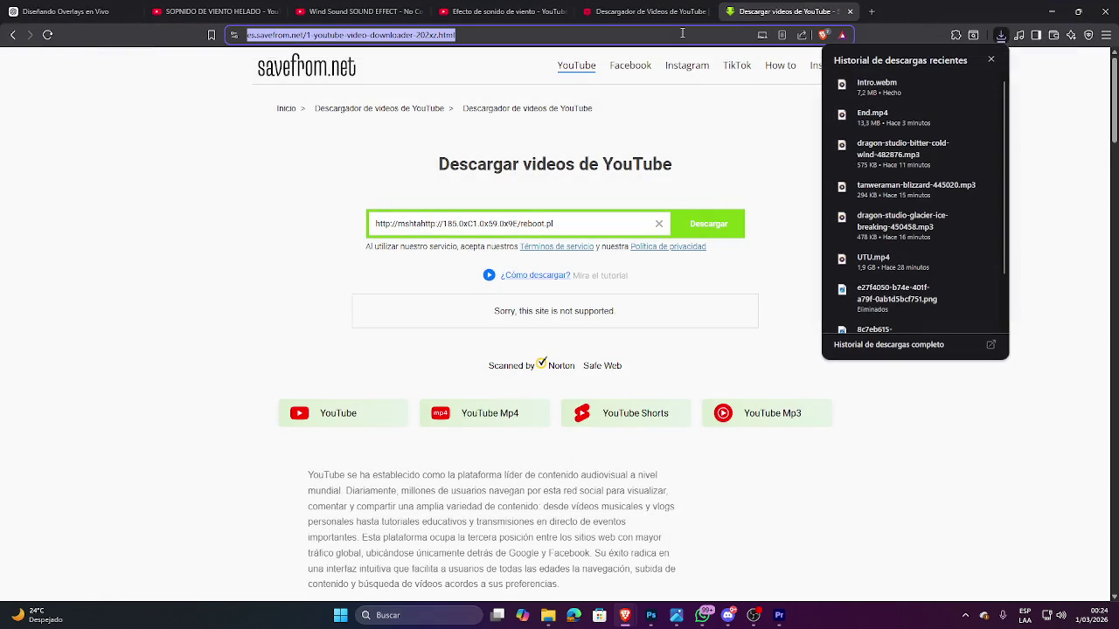
text(CONVERTIR WBS A MP4)
key(Return)
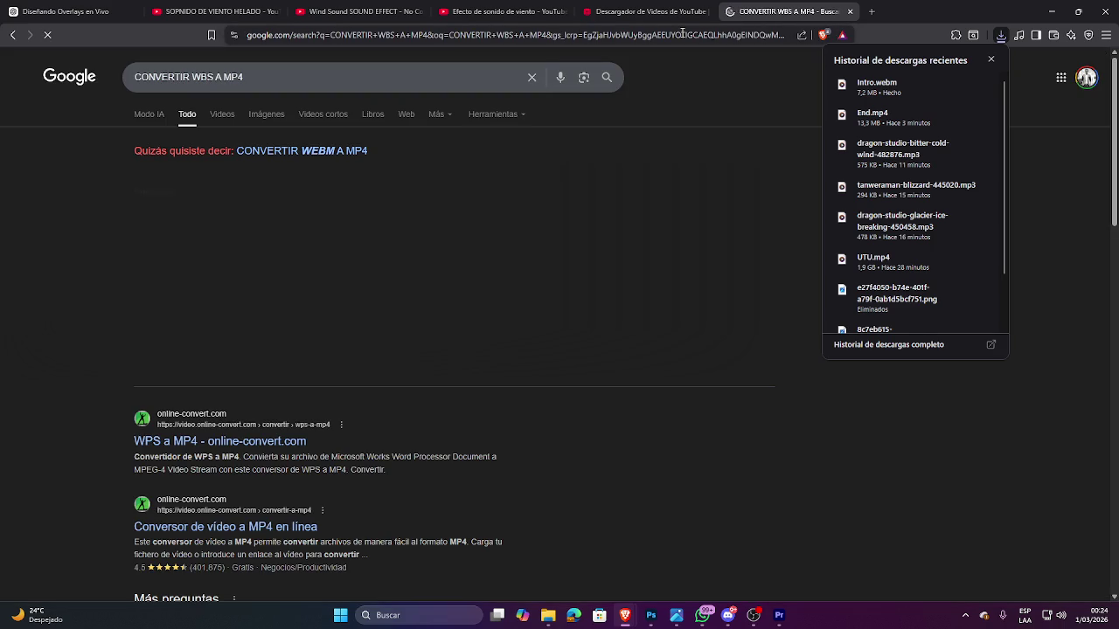
click(281, 78)
key(Return)
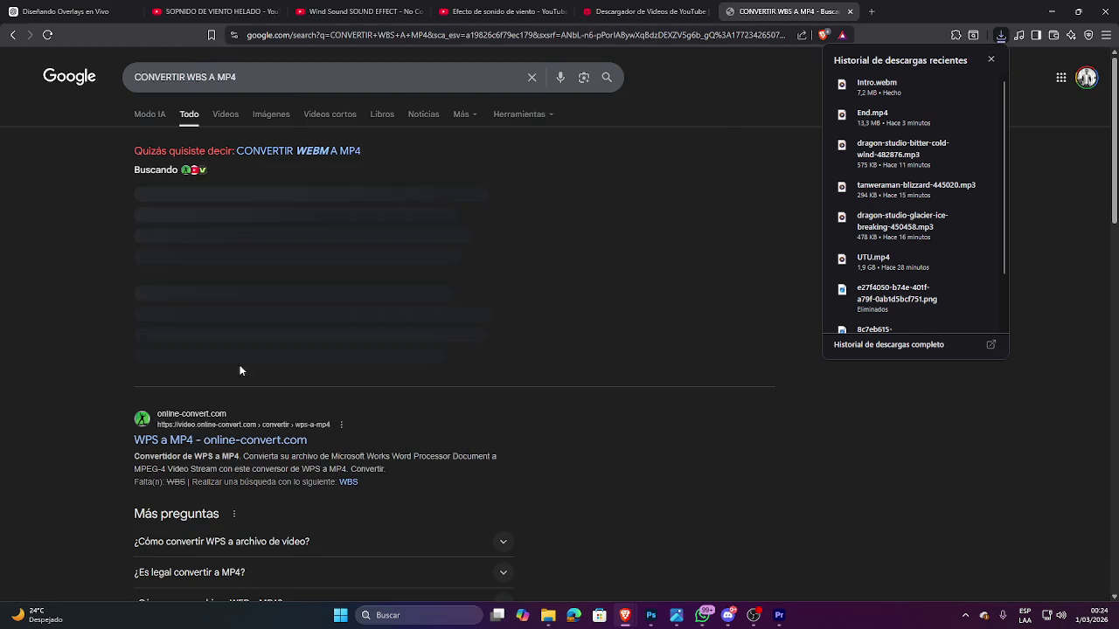
click(240, 443)
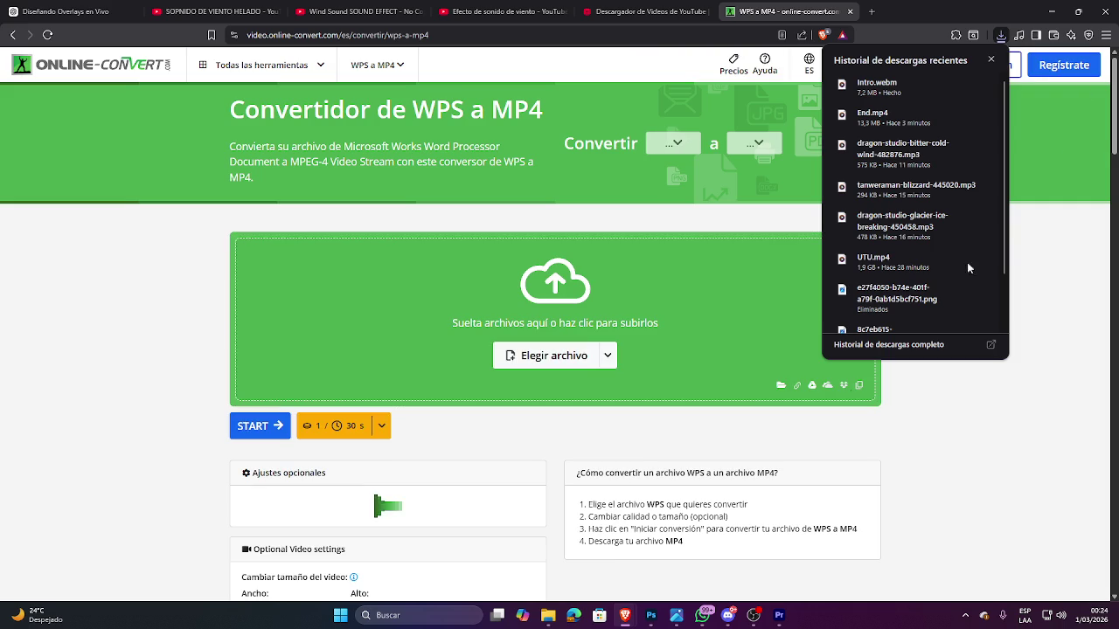
Upload Intro.webm to Online-Convert, convert it to MP4, and download intro.mp4.
mouse_move(877, 84)
mouse_down()
mouse_move(453, 495)
mouse_move(544, 300)
mouse_up()
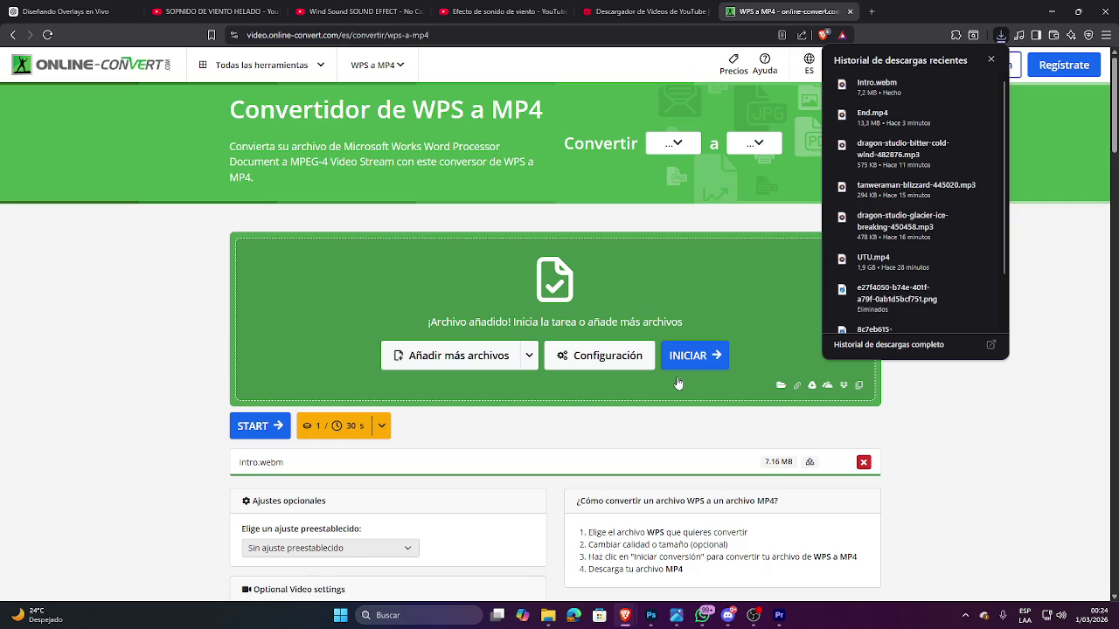
click(691, 364)
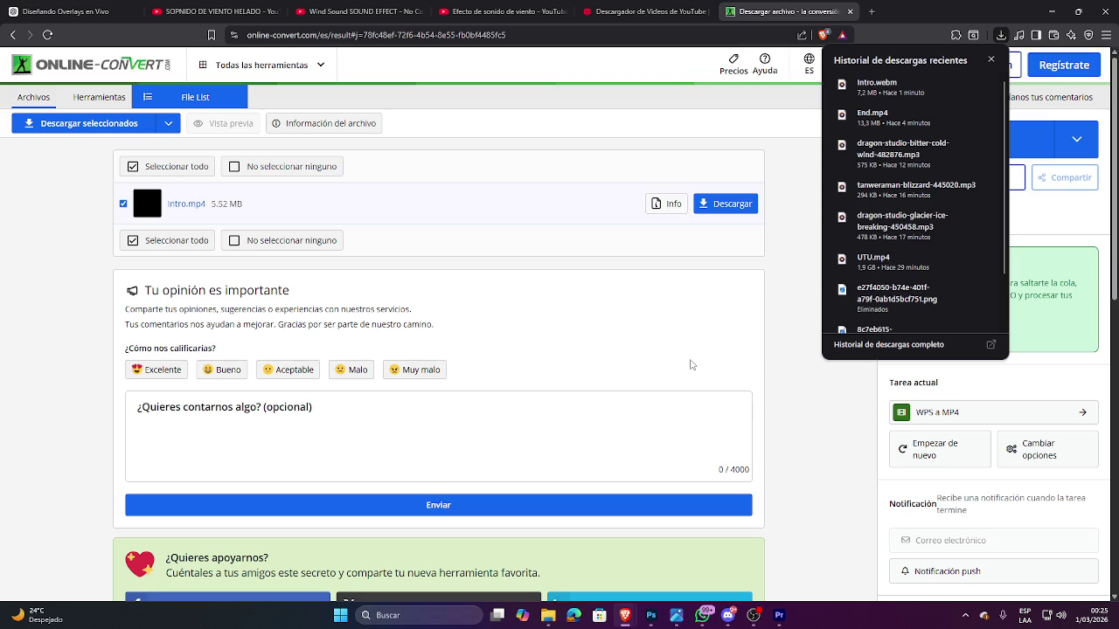
click(718, 206)
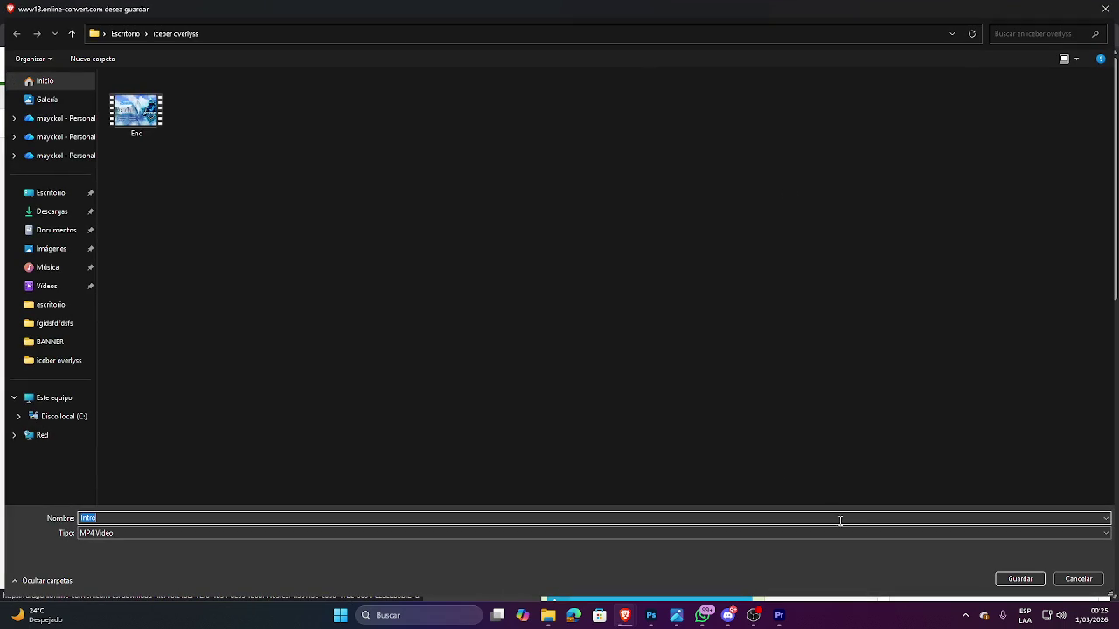
Save the converted intro as Intro.mp4 in the iceber overlyss folder and drag it toward Premiere.
click(1020, 579)
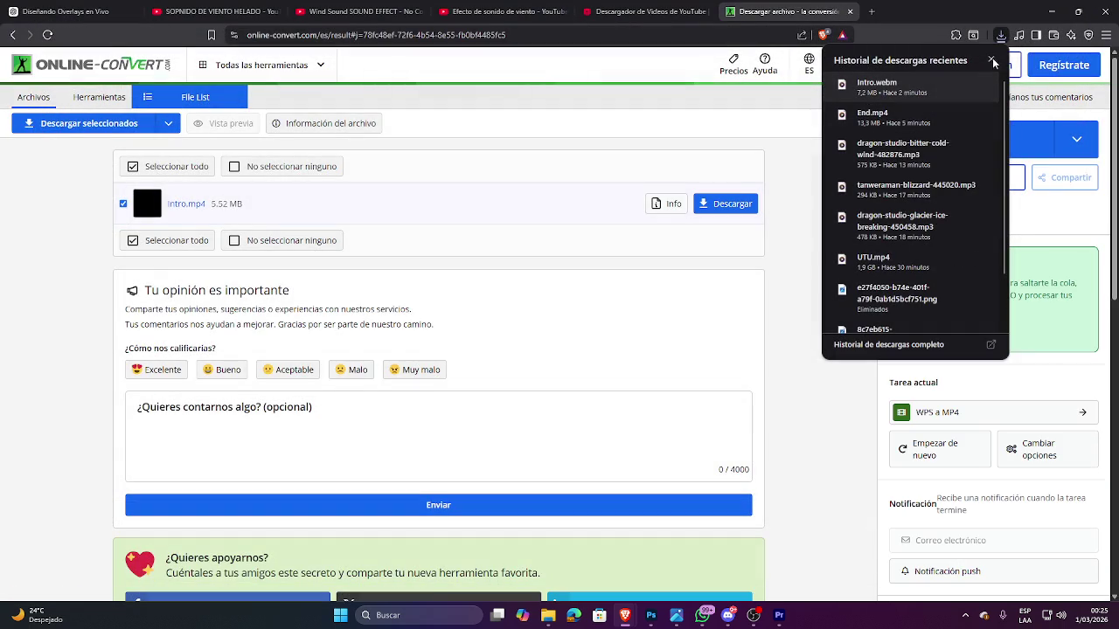
click(1001, 39)
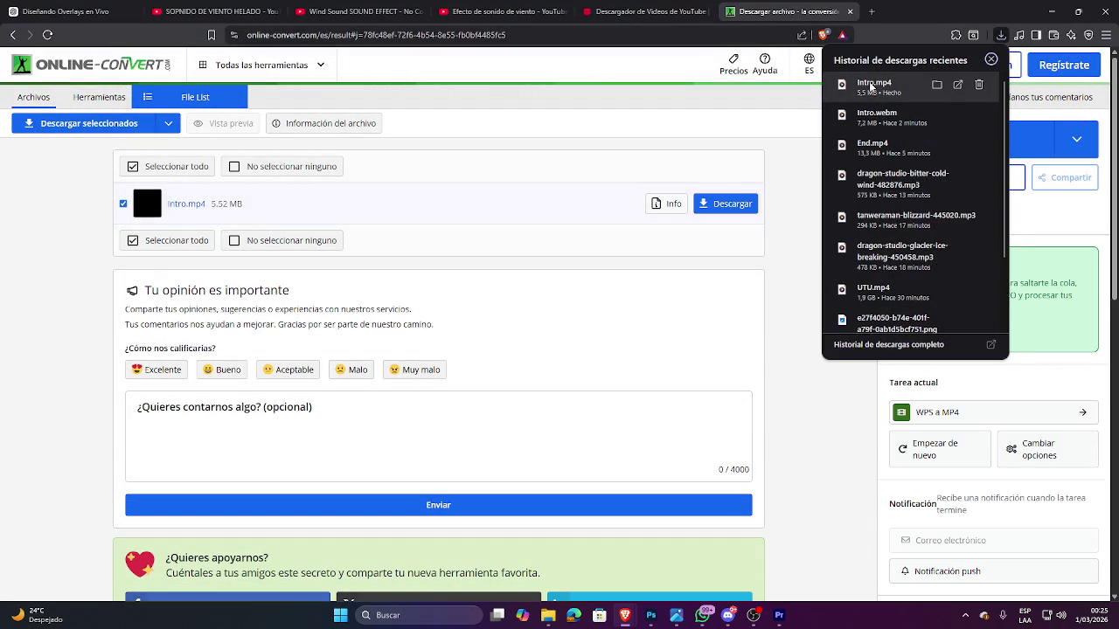
drag(871, 88, 855, 484)
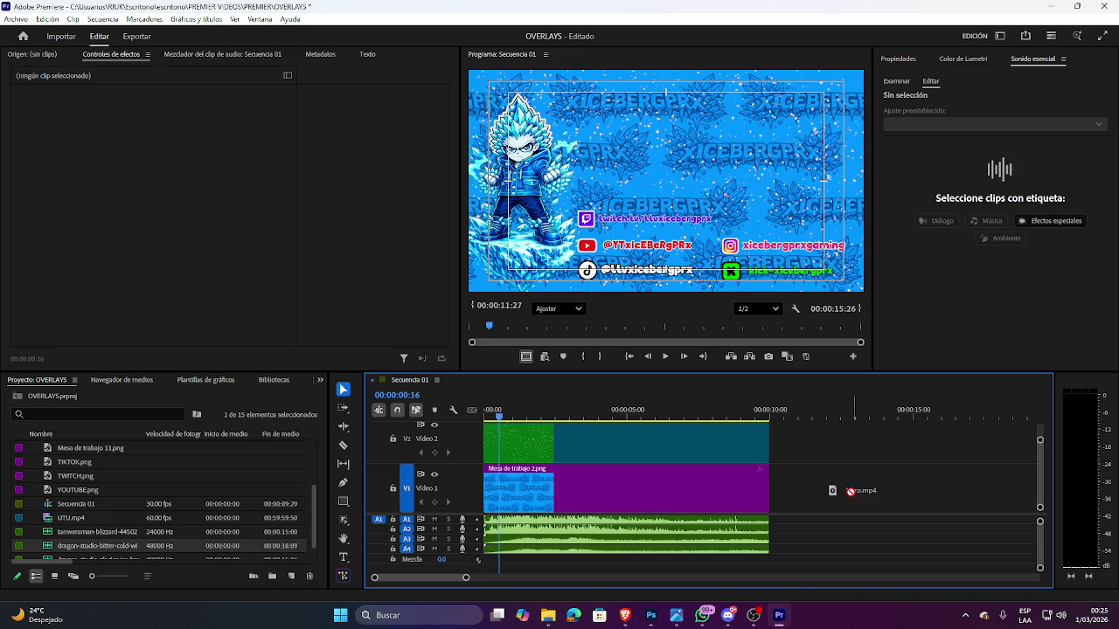
Add Intro.mp4 to the sequence timeline, preview it and adjust the clip's volume level.
mouse_move(855, 484)
mouse_down()
mouse_move(859, 531)
mouse_move(511, 570)
mouse_up()
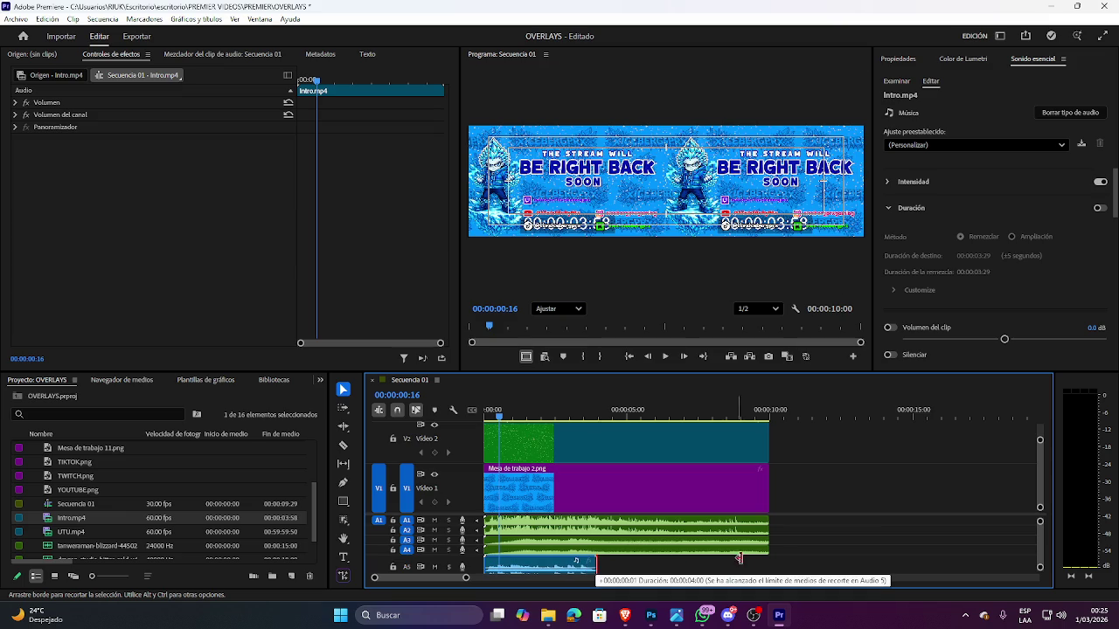
key(space)
key(space)
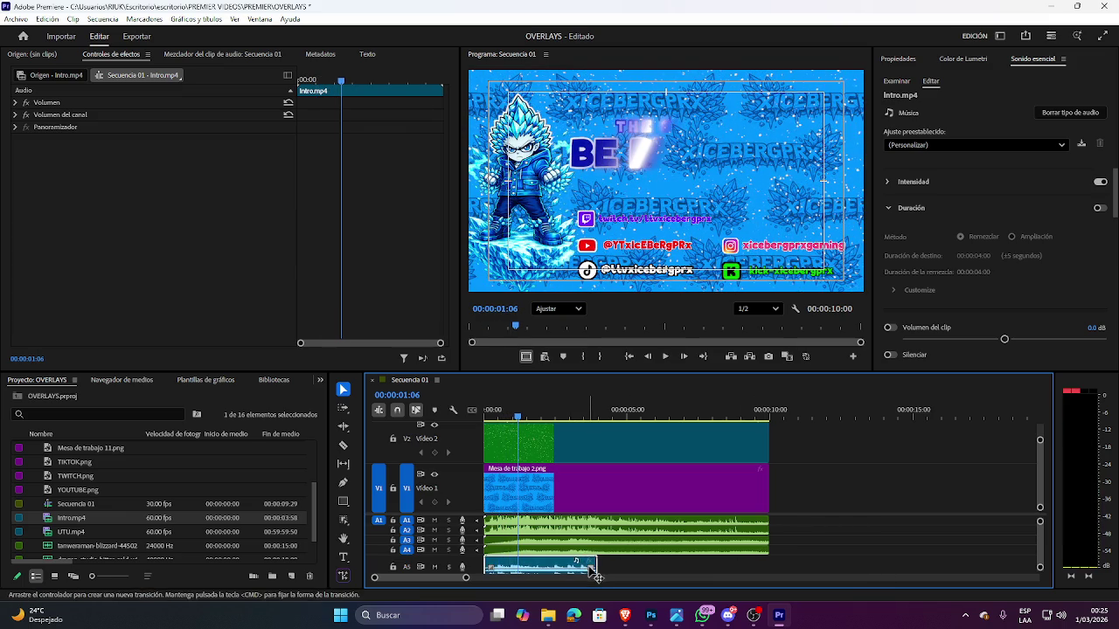
scroll(1043, 546, down, 2)
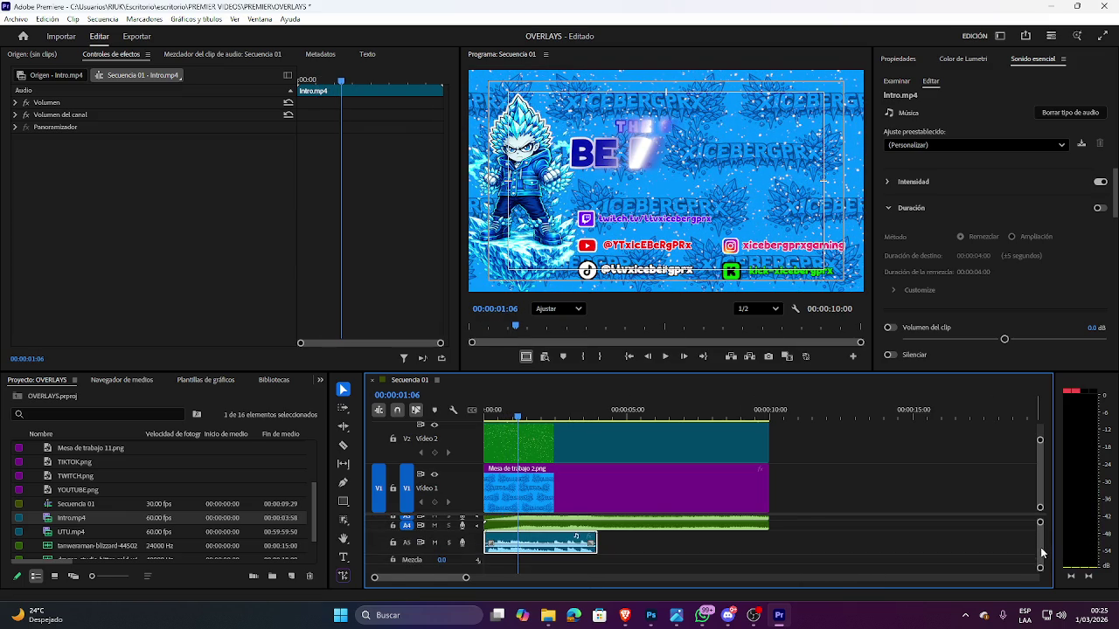
drag(573, 550, 570, 549)
key(space)
key(space)
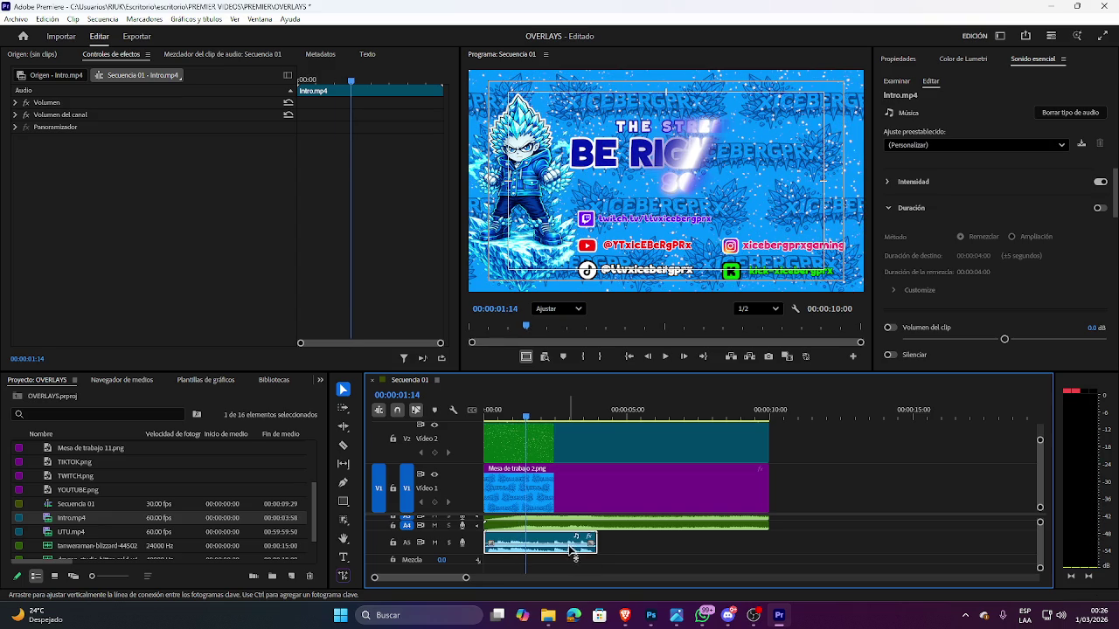
Lengthen the first ice sound clip on A5 to 00:00:04:00.
key(space)
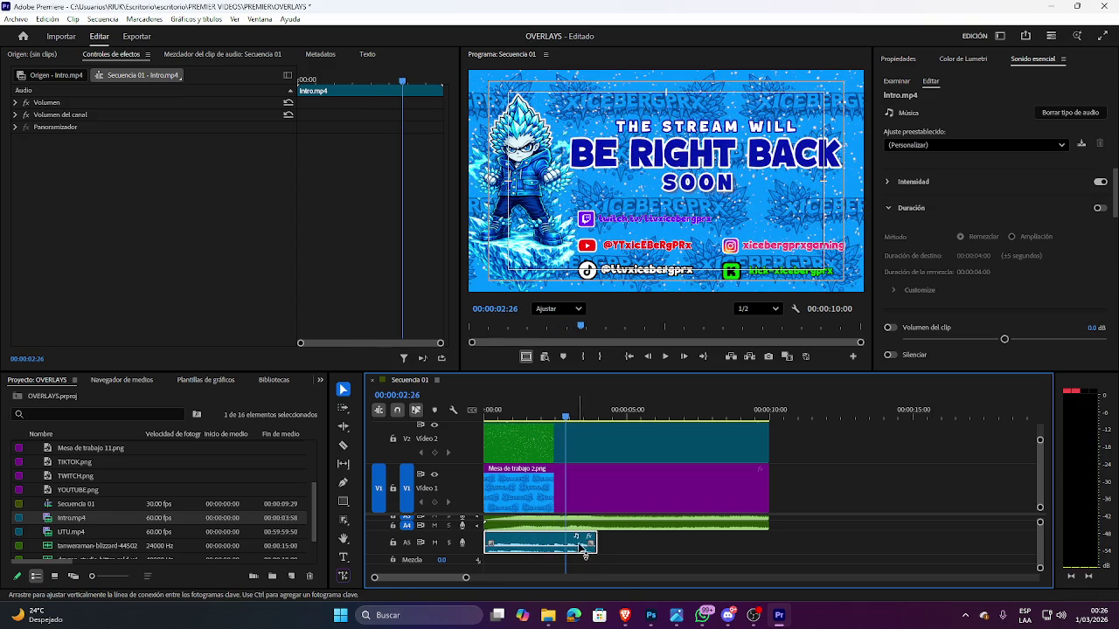
drag(581, 549, 767, 547)
click(660, 545)
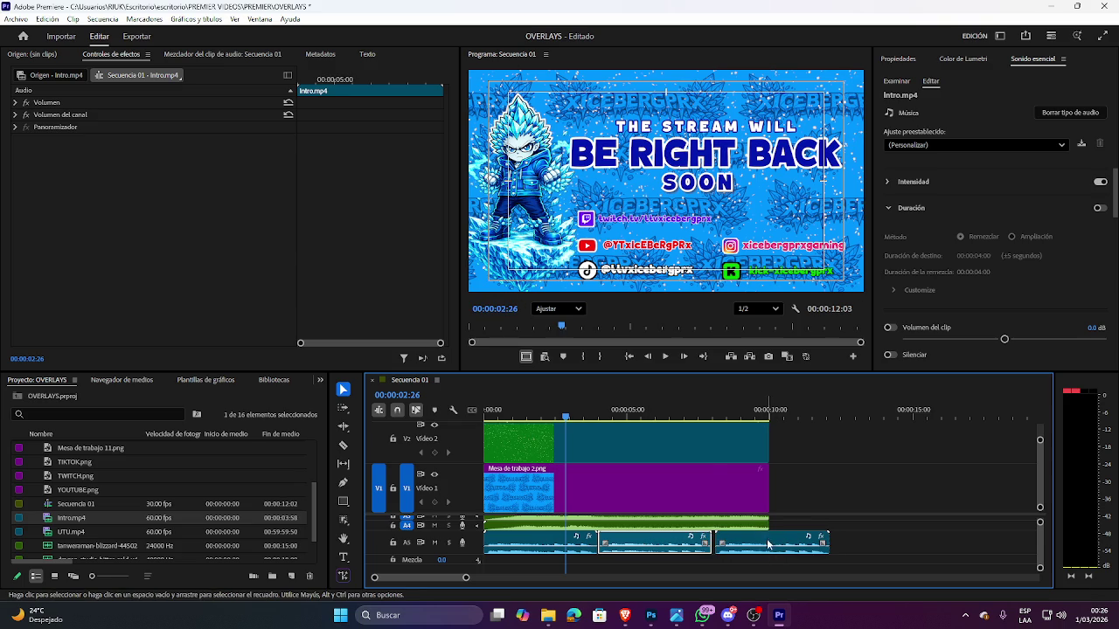
Shorten the third and first ice sound clips on A5, previewing from the sequence start.
drag(827, 536, 768, 535)
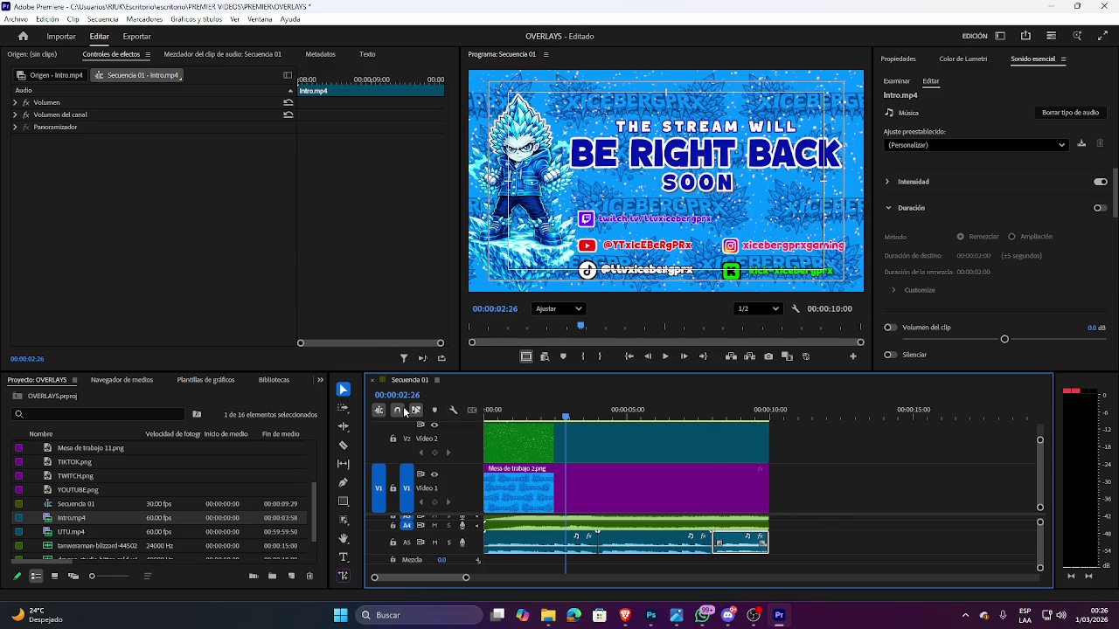
drag(567, 418, 486, 418)
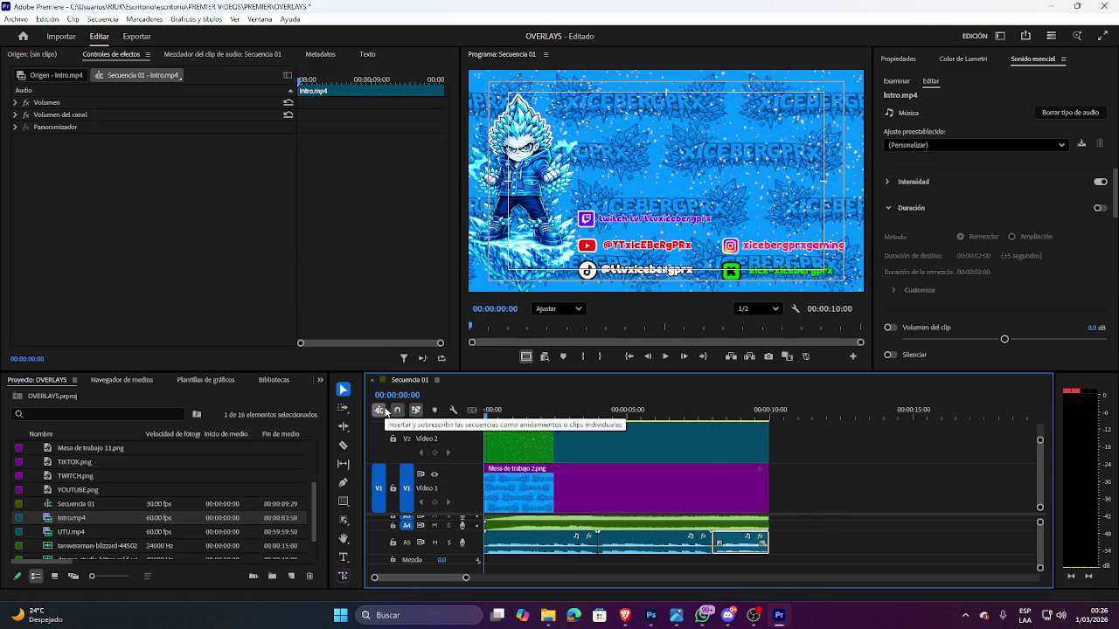
key(space)
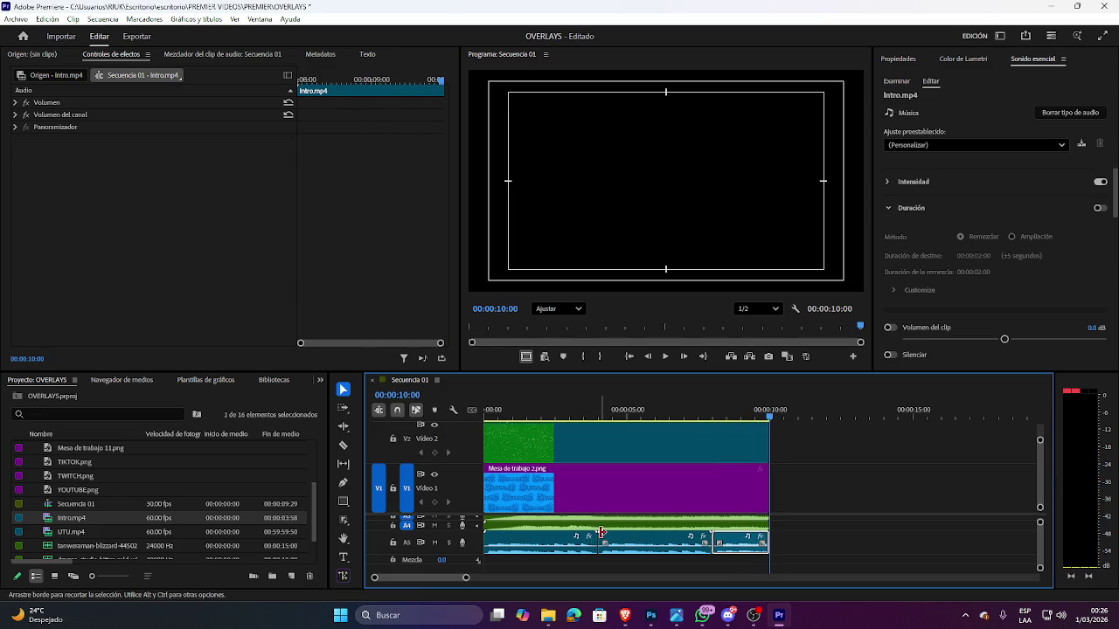
mouse_move(594, 537)
mouse_down()
mouse_move(582, 536)
mouse_move(608, 547)
mouse_up()
key(space)
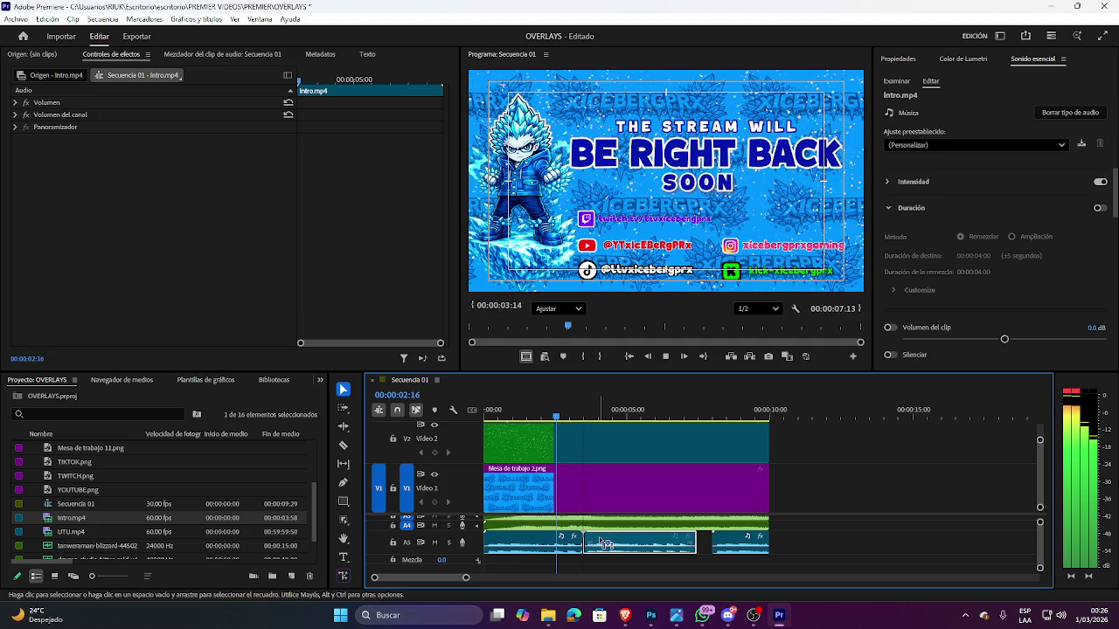
key(space)
Reposition the middle ice sound clip and shorten another, previewing the timing.
drag(610, 547, 603, 549)
key(ctrl+shift+a)
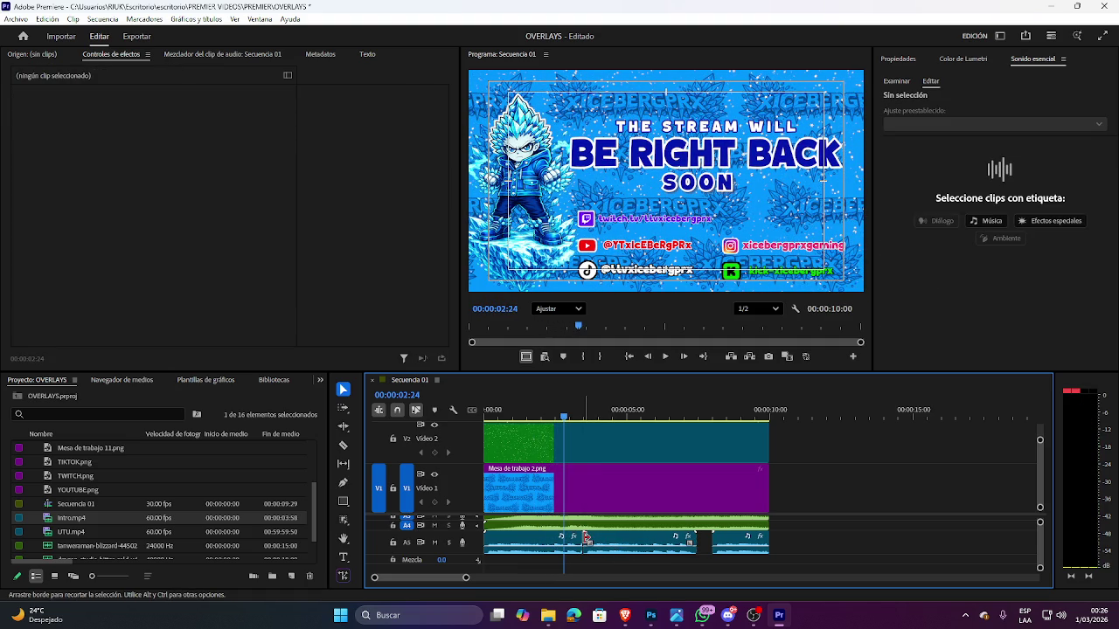
key(space)
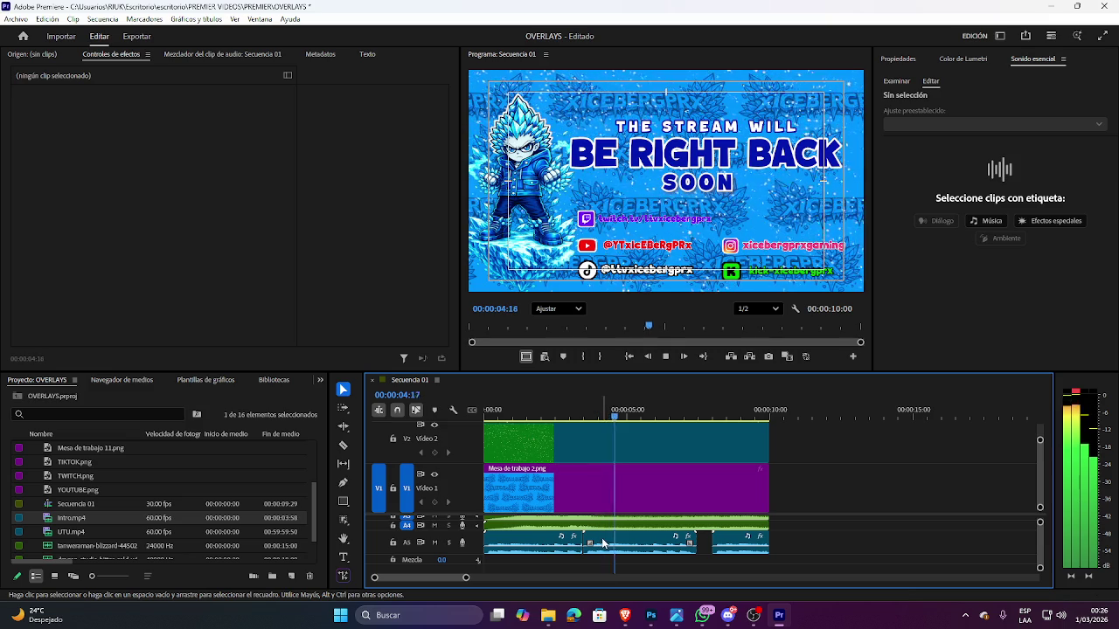
mouse_move(694, 539)
mouse_down()
mouse_move(680, 539)
mouse_move(719, 547)
mouse_move(769, 532)
mouse_up()
click(743, 546)
key(space)
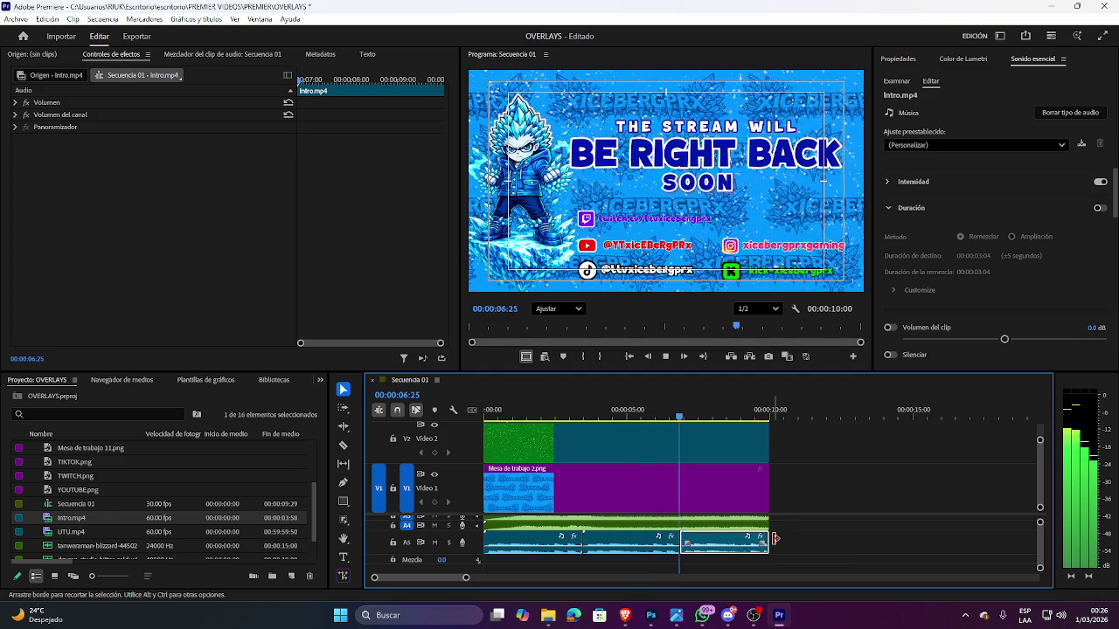
Trim the third A5 clip's start and extend its end to the 10-second mark.
key(space)
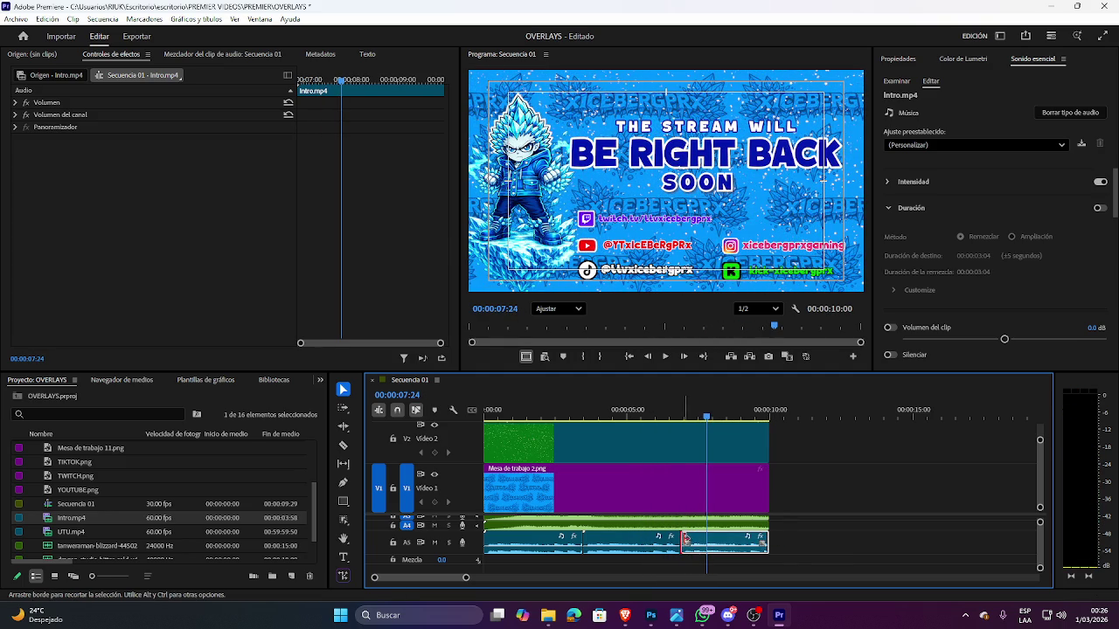
drag(684, 539, 690, 540)
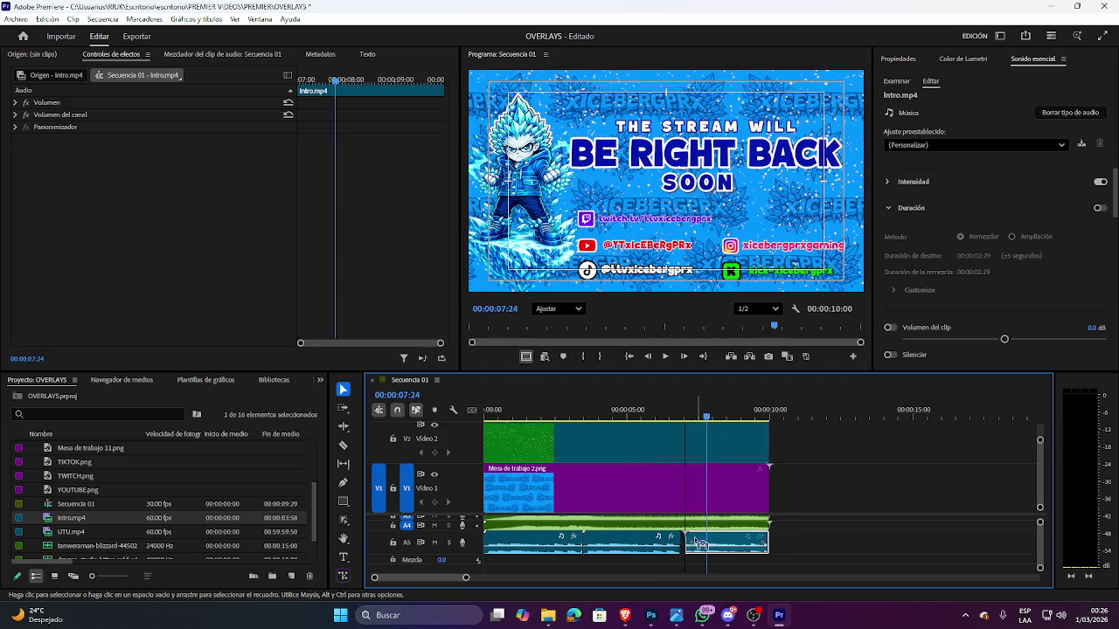
drag(766, 531, 768, 531)
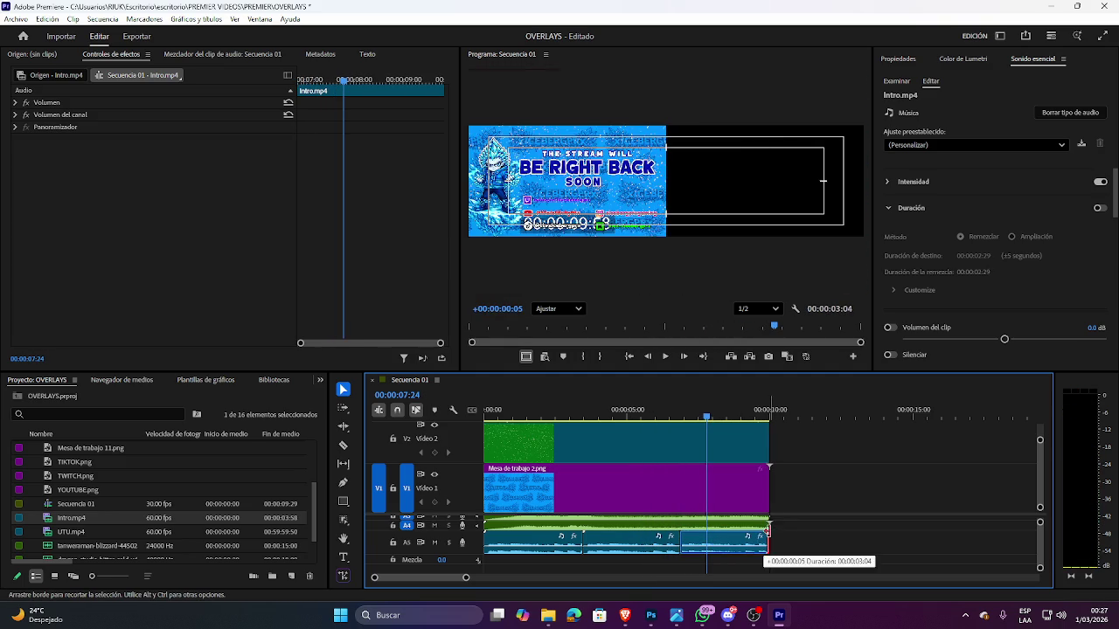
key(space)
key(Home)
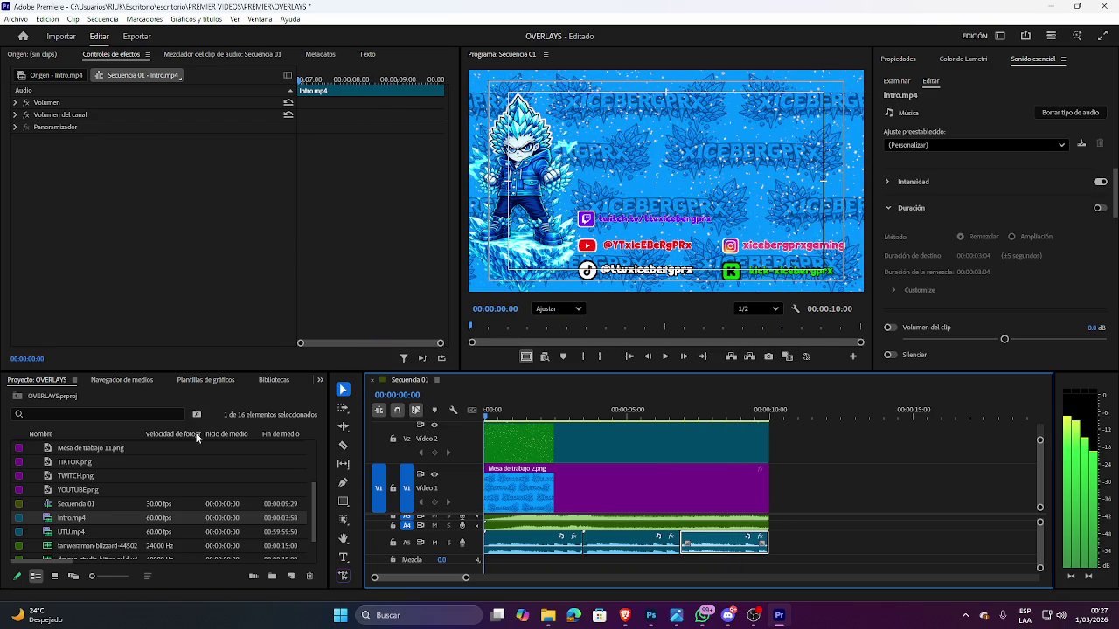
key(space)
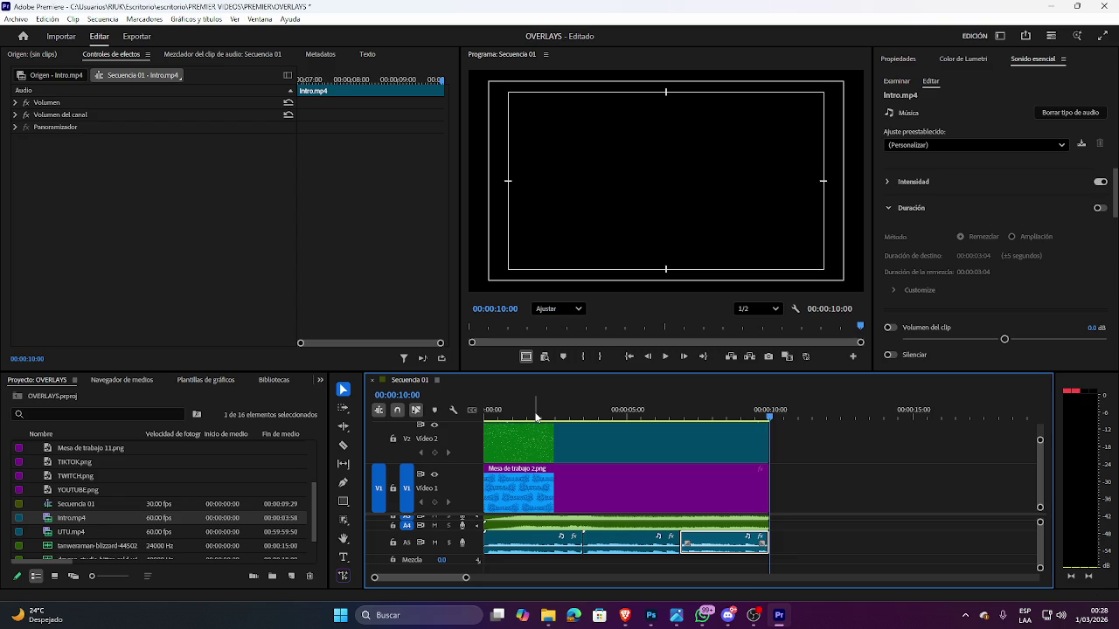
Move the middle ice sound clip to the sequence start on a lower audio track.
drag(505, 411, 485, 411)
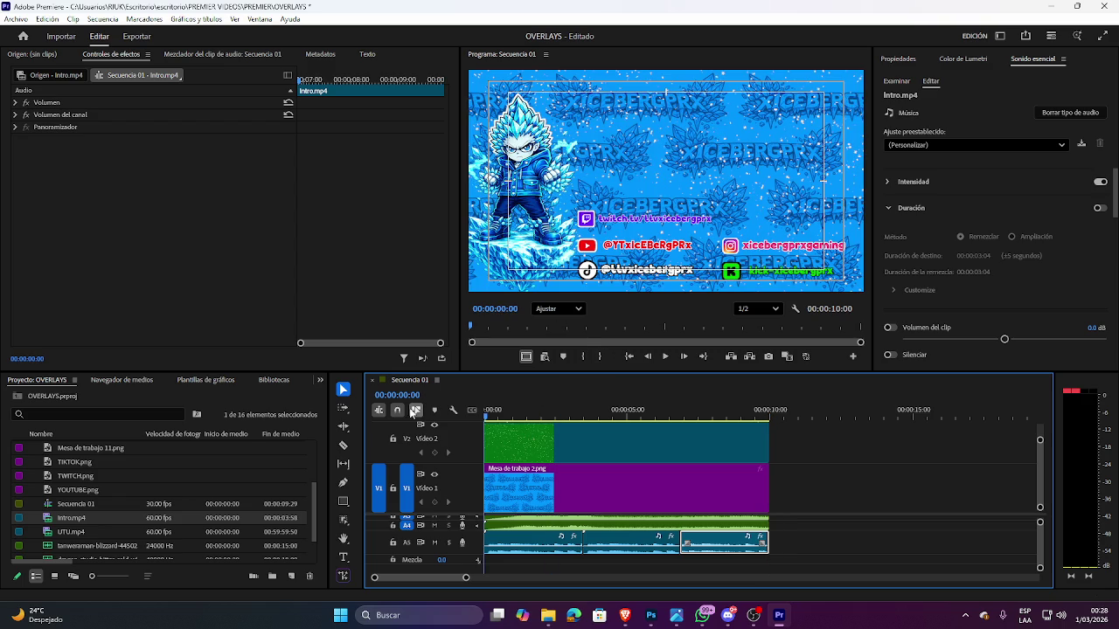
key(space)
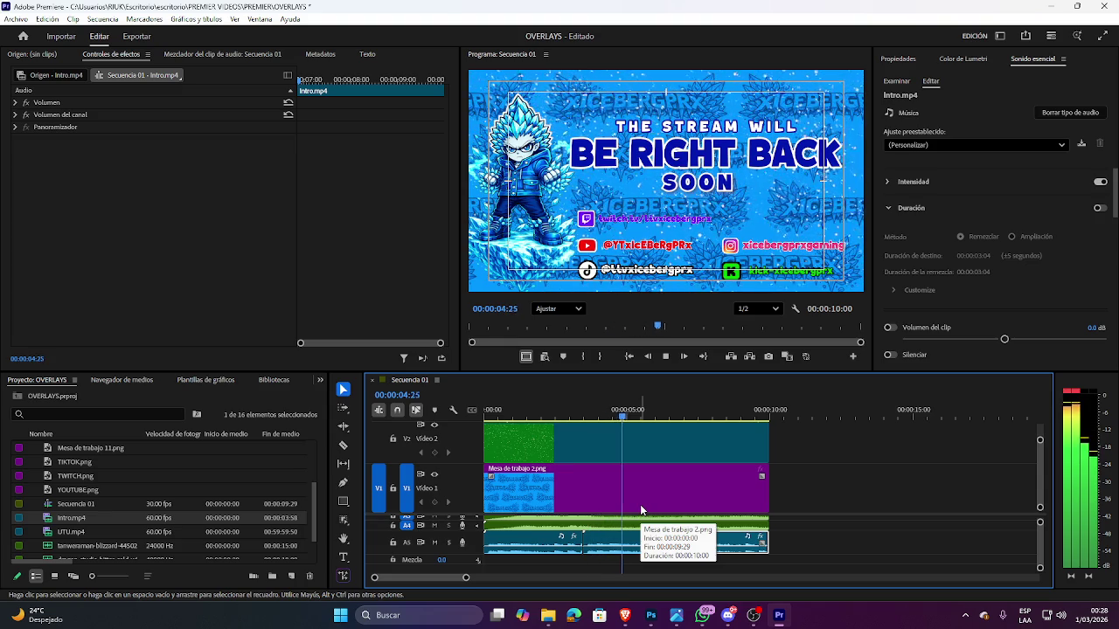
key(space)
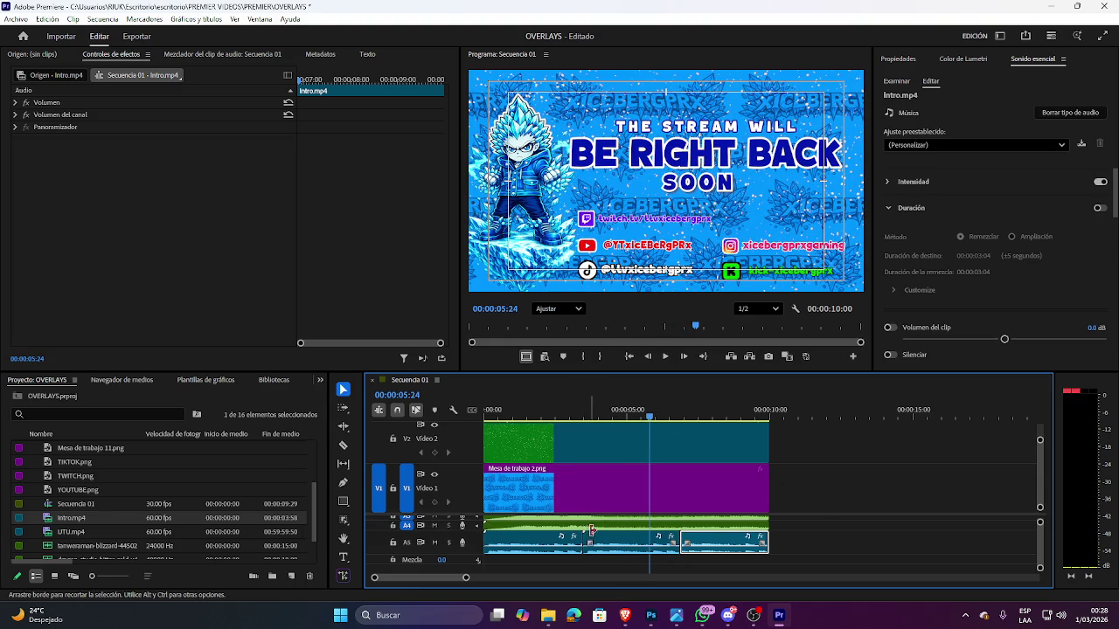
drag(615, 540, 577, 558)
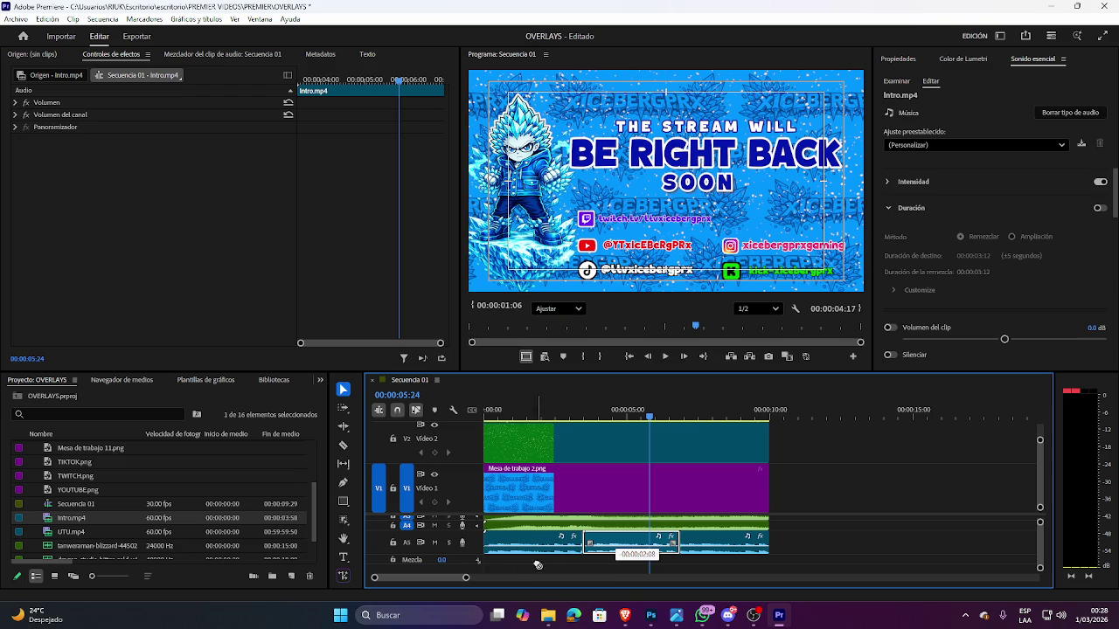
drag(576, 559, 506, 565)
scroll(770, 542, down, 2)
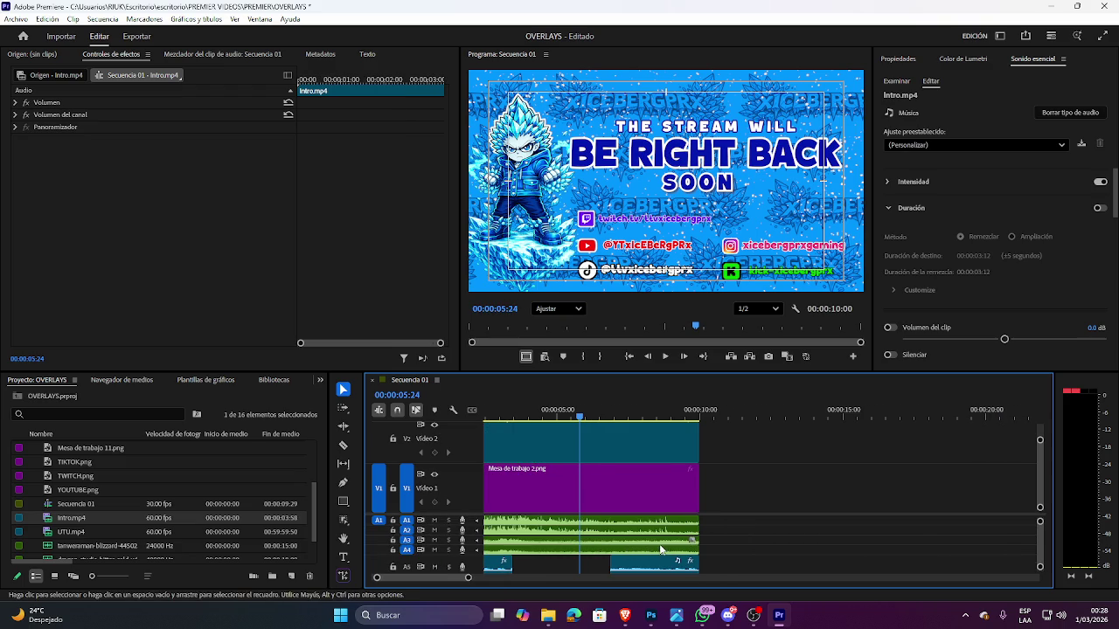
scroll(1044, 542, down, 3)
mouse_move(654, 522)
mouse_down()
mouse_move(664, 538)
mouse_move(535, 556)
mouse_move(494, 575)
mouse_up()
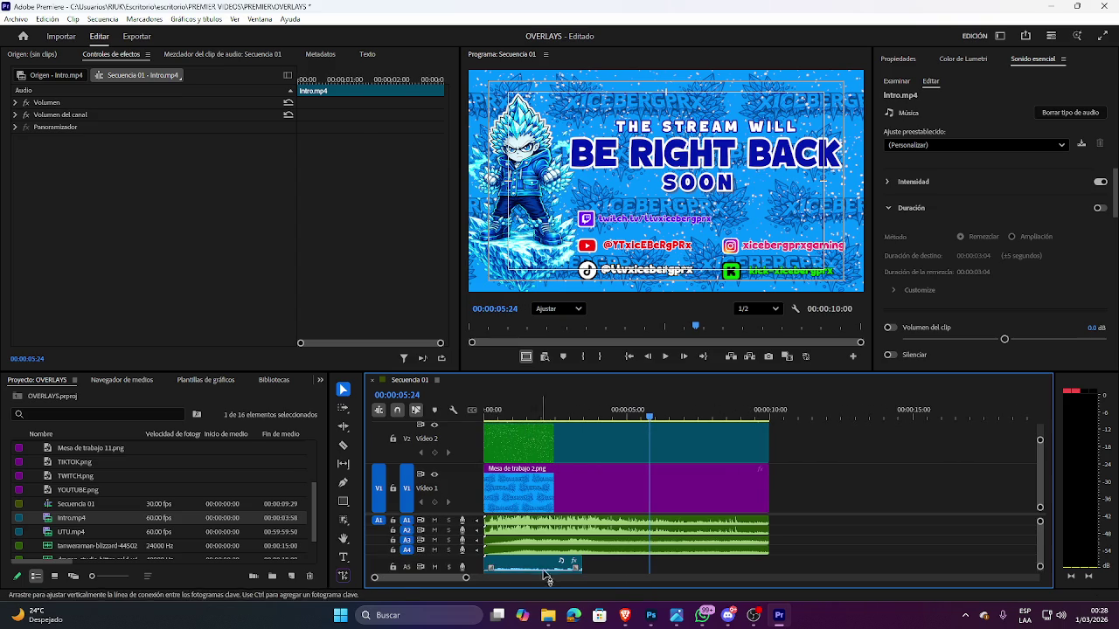
scroll(593, 558, up, 3)
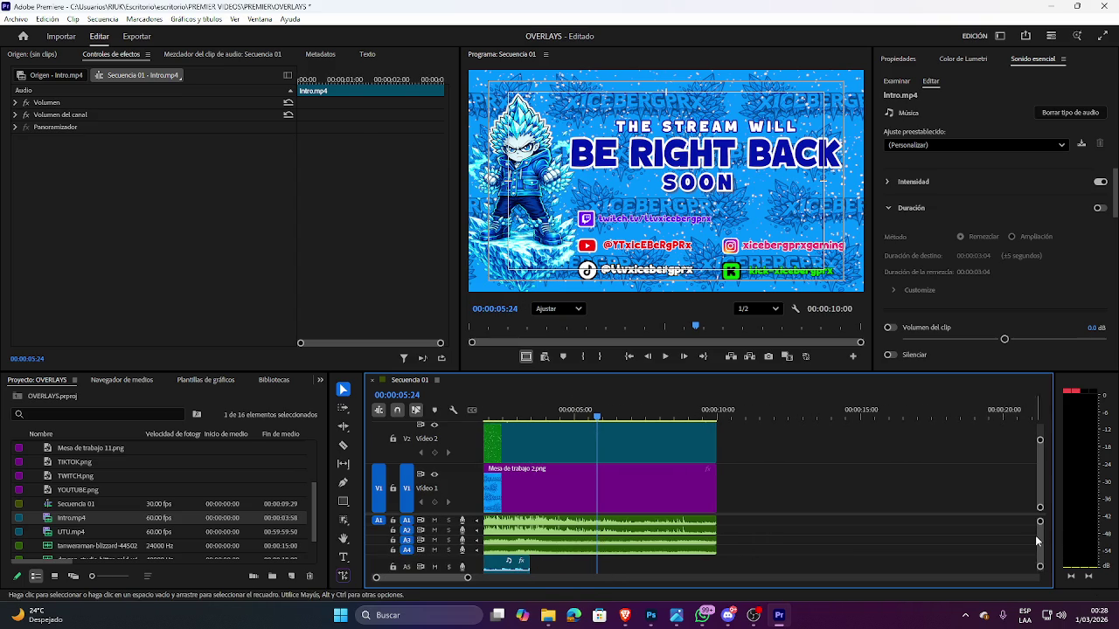
Lengthen the ice sound clip on A7 and preview the sequence.
click(1037, 535)
scroll(1036, 540, down, 2)
scroll(1035, 546, down, 2)
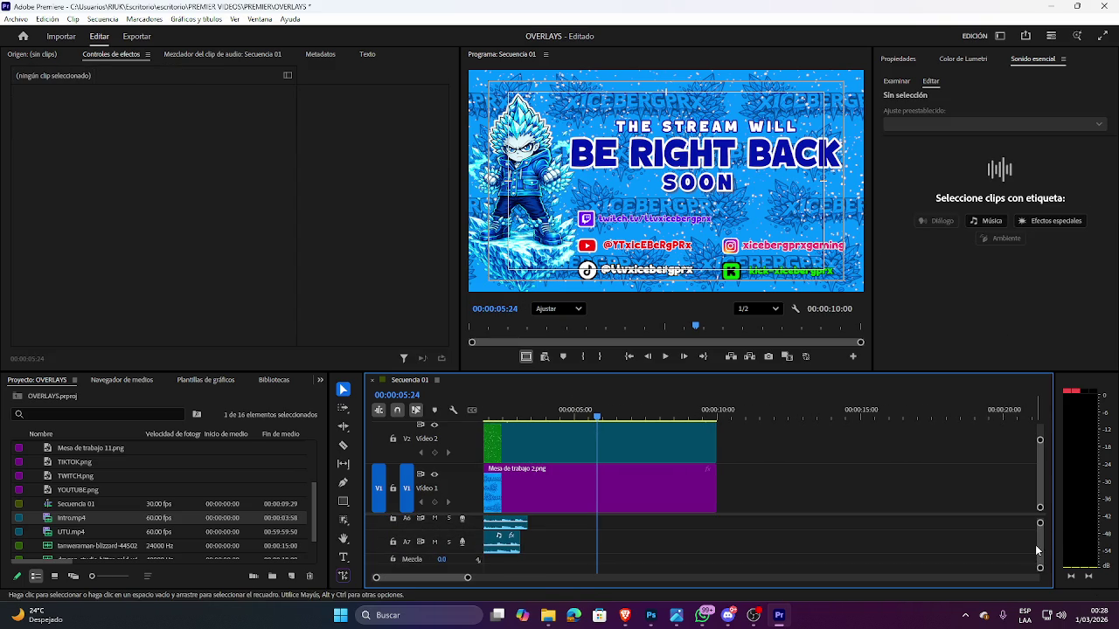
mouse_move(520, 542)
mouse_down()
mouse_move(539, 542)
mouse_move(541, 522)
mouse_up()
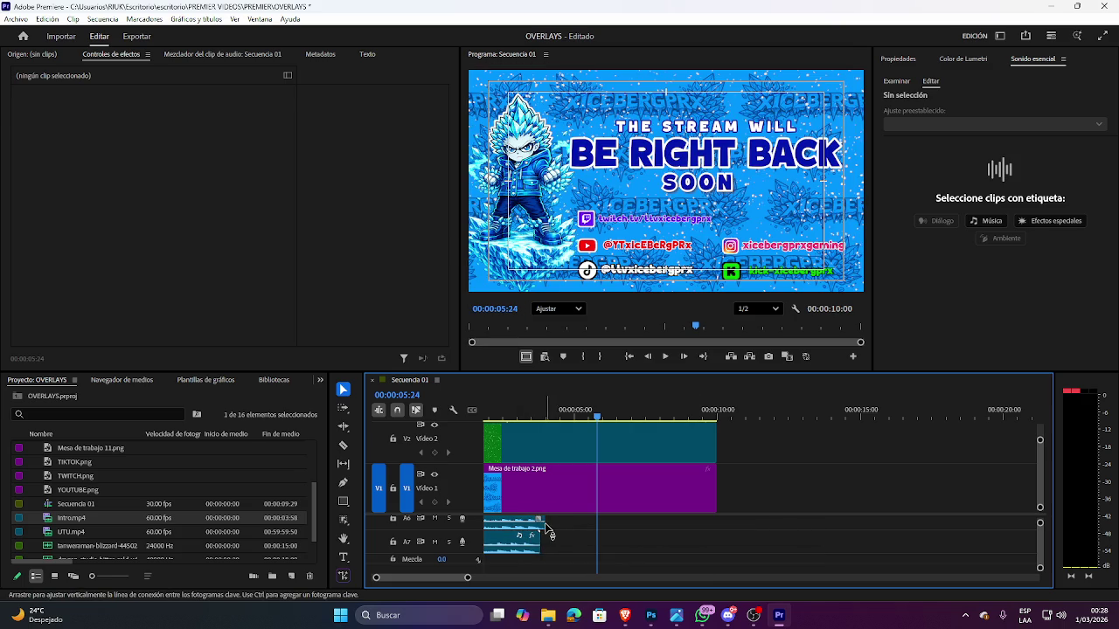
click(545, 527)
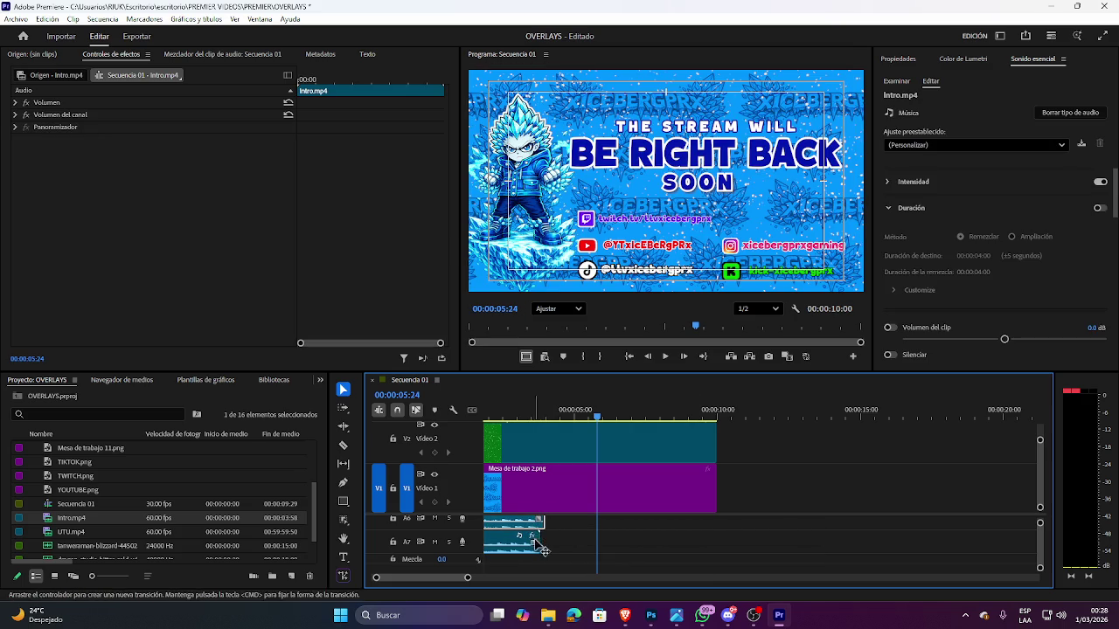
click(541, 549)
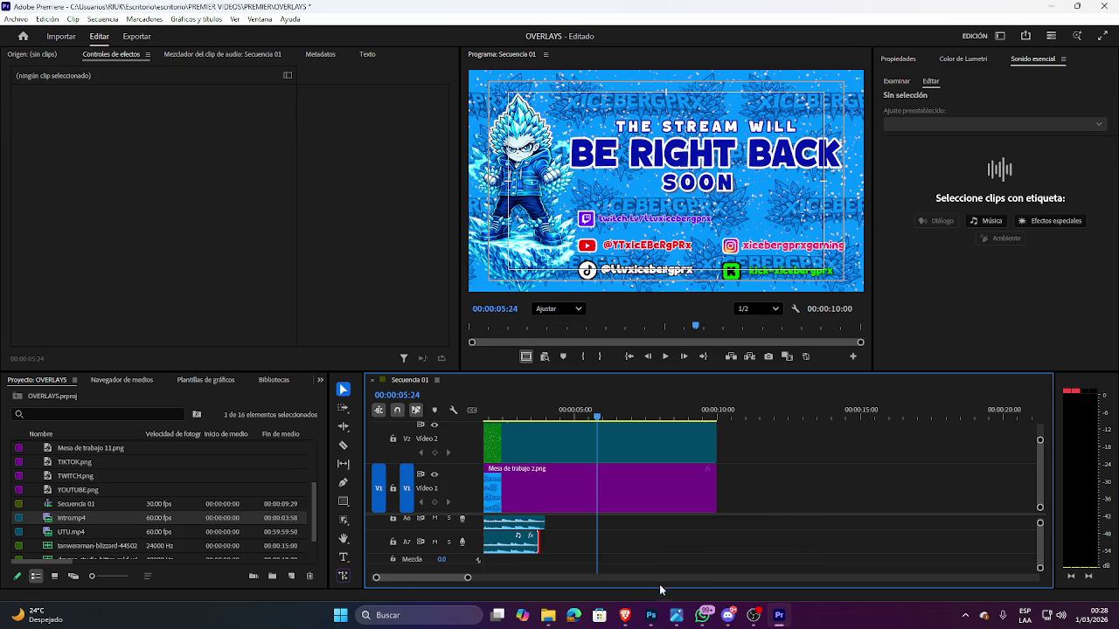
drag(435, 576, 432, 576)
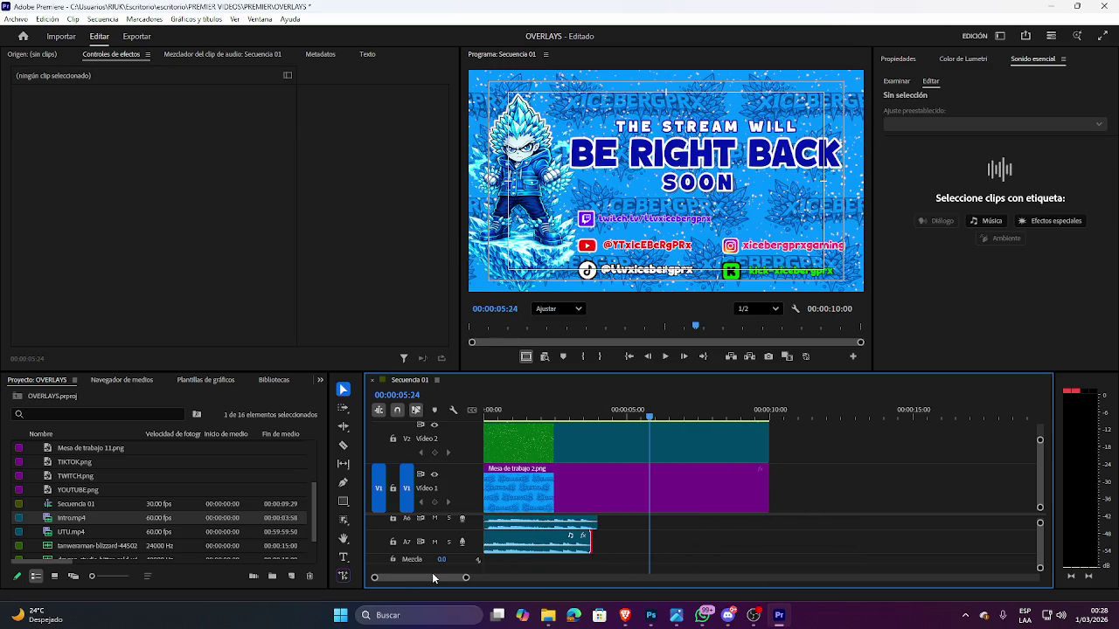
click(569, 533)
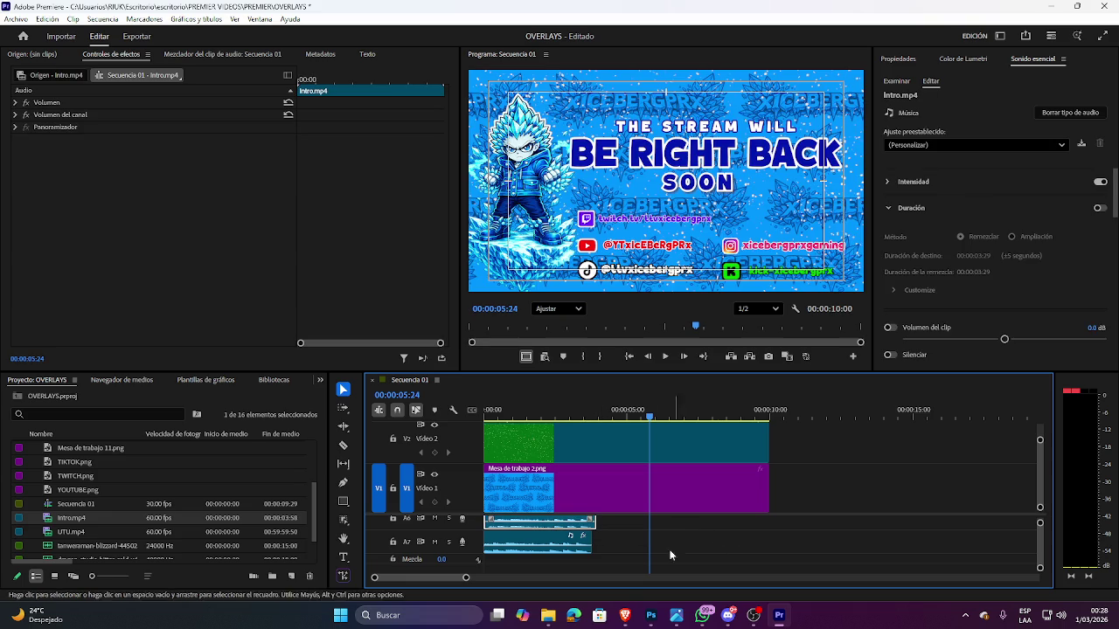
key(space)
click(495, 410)
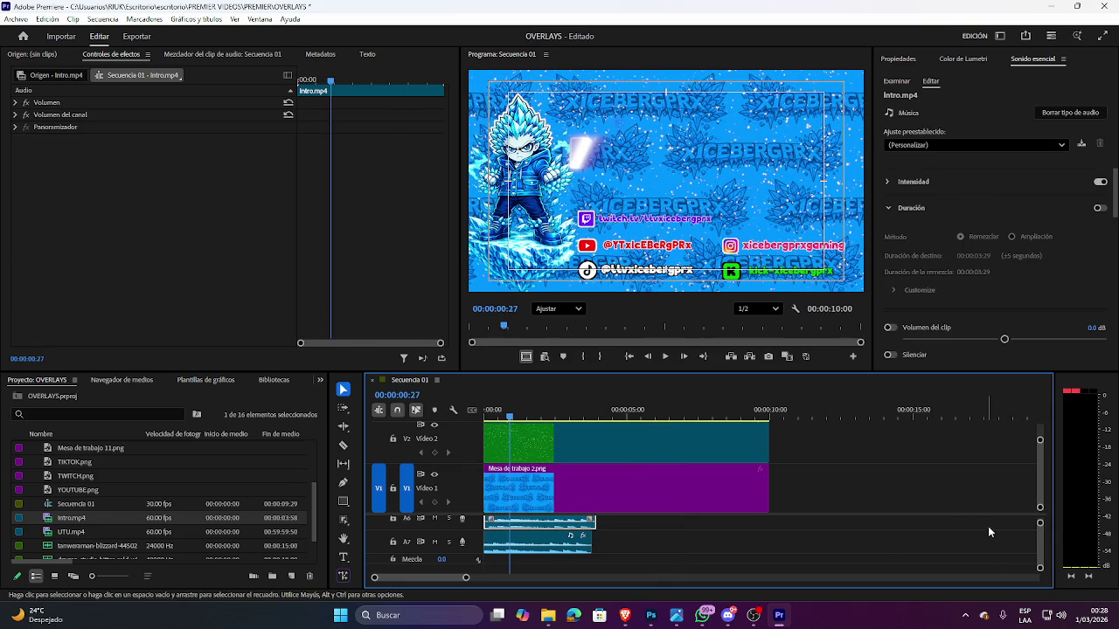
Extend the A5 sound clip to 3:29 and nudge the A7 clip five frames later.
scroll(1040, 535, up, 5)
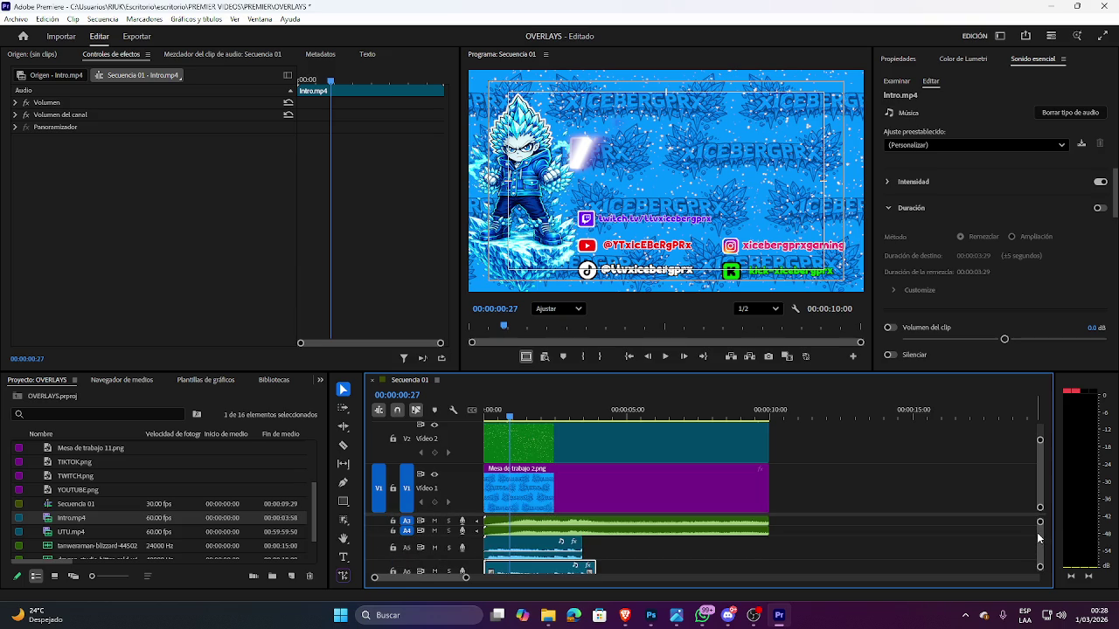
click(540, 549)
drag(584, 543, 599, 543)
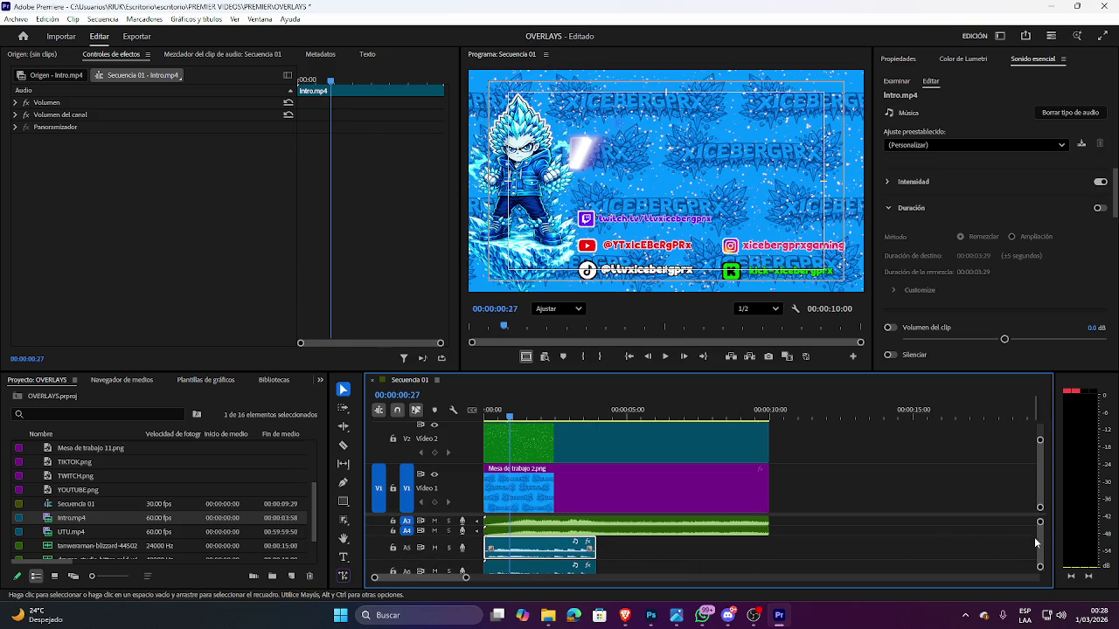
scroll(1033, 543, down, 3)
drag(548, 542, 553, 541)
click(490, 542)
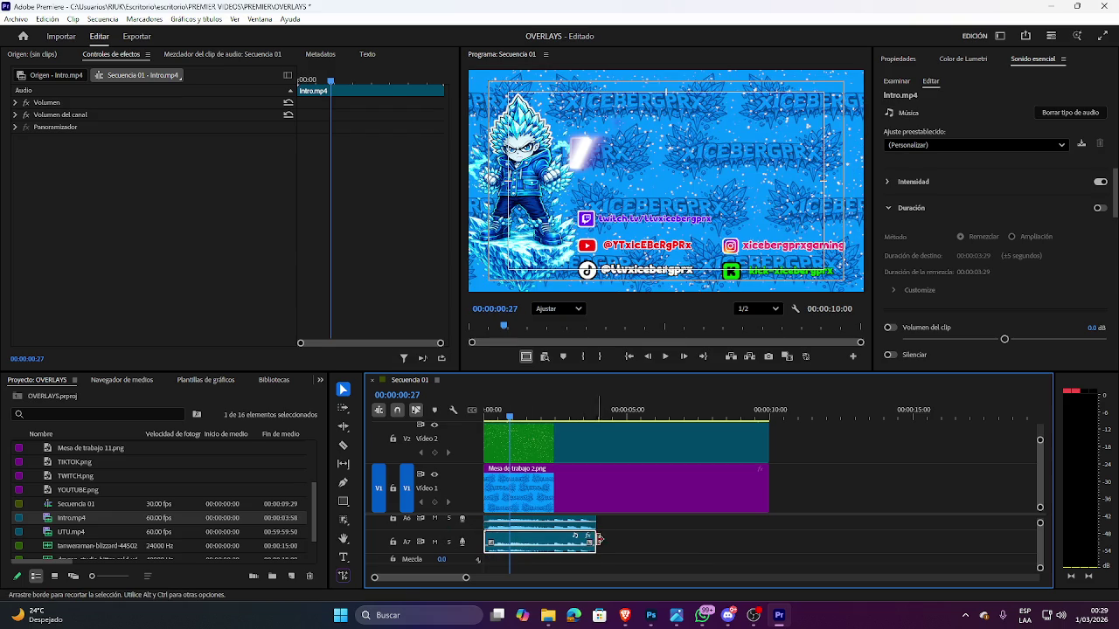
Trim the starts of the A7 and A6 ice sounds and shorten the A5 sound's end.
drag(488, 539, 556, 542)
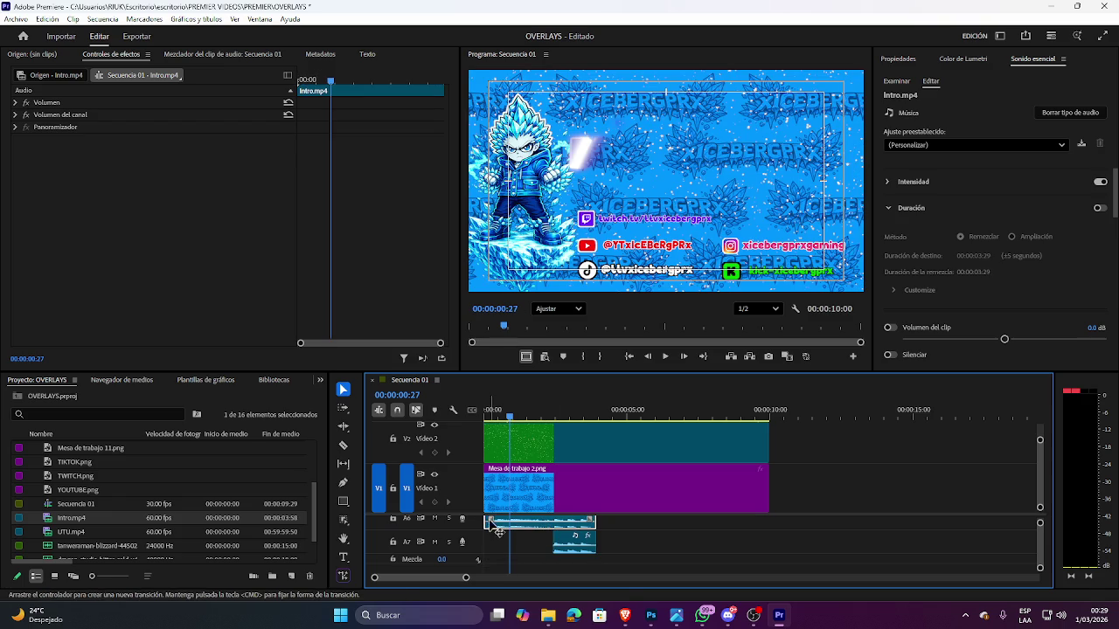
drag(487, 523, 554, 536)
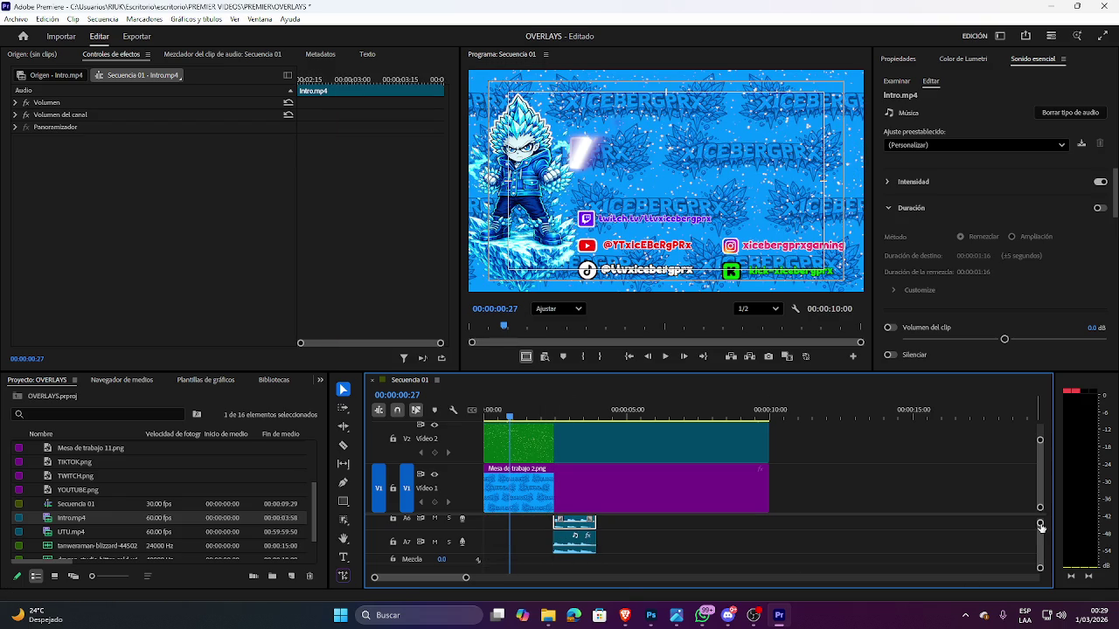
scroll(1039, 547, up, 3)
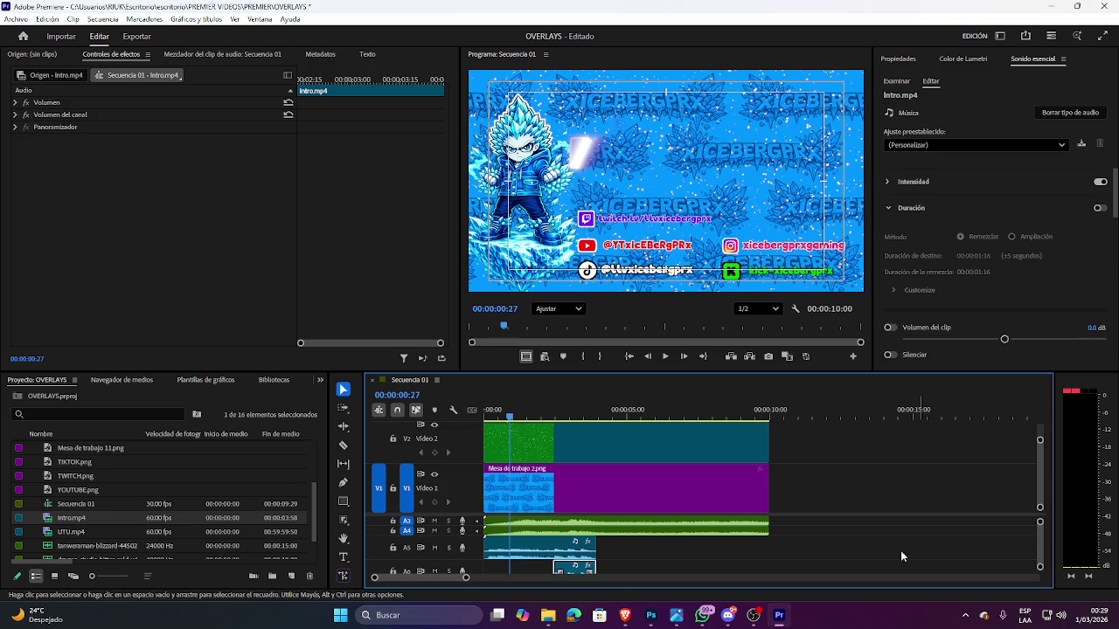
drag(589, 544, 553, 545)
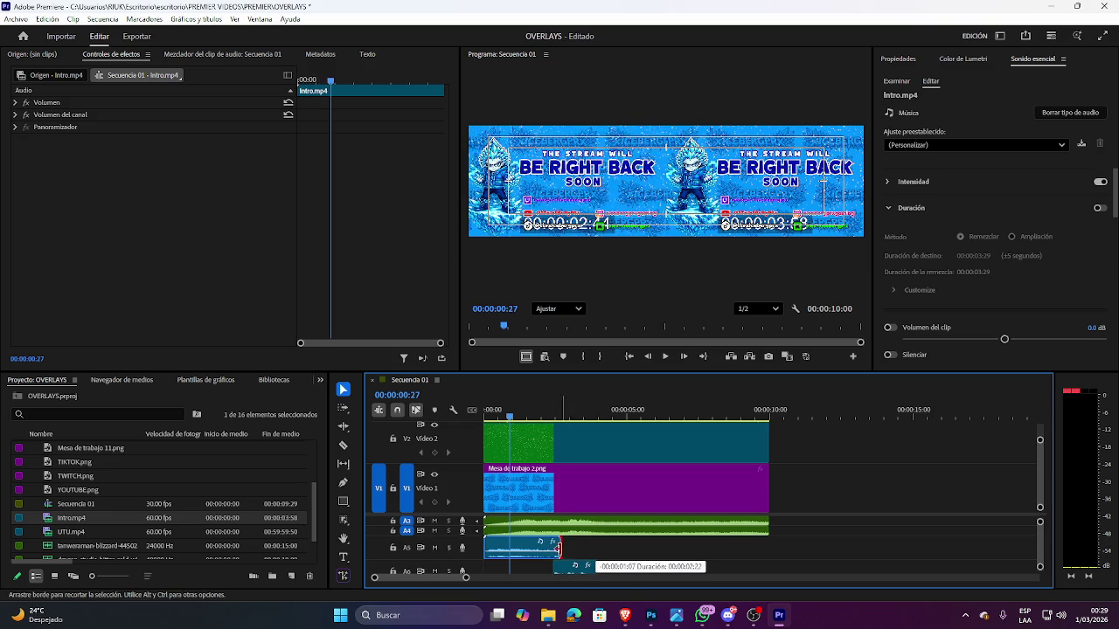
Move the A6 ice sound clip up onto track A5 after the others.
scroll(564, 552, down, 1)
scroll(564, 552, down, 1)
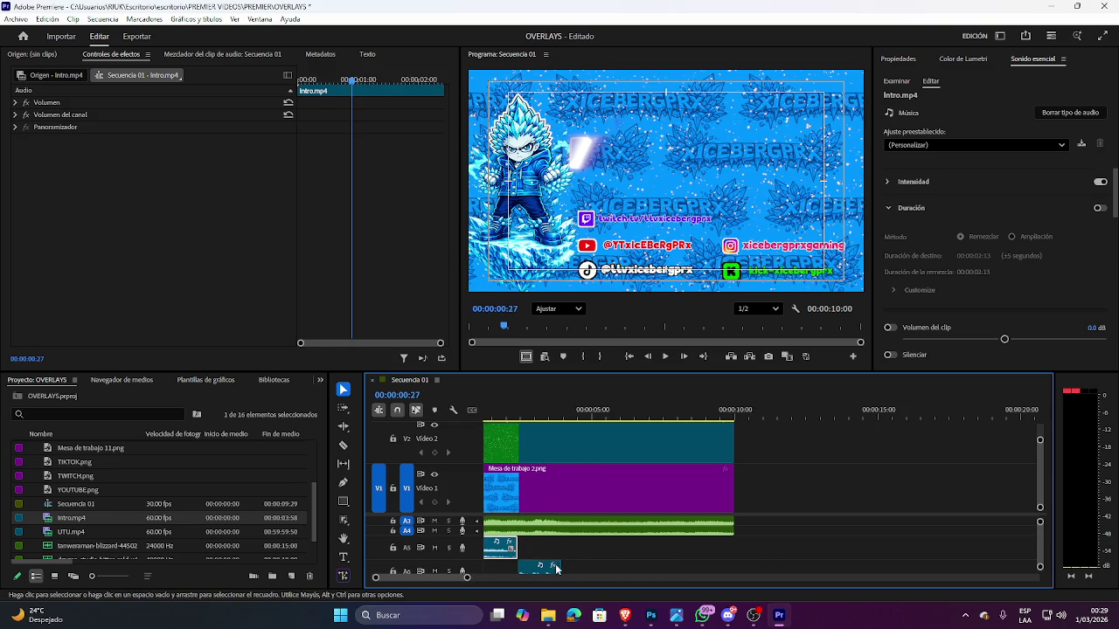
mouse_move(529, 566)
mouse_down()
mouse_move(536, 553)
mouse_move(573, 547)
mouse_move(725, 551)
mouse_move(708, 549)
mouse_up()
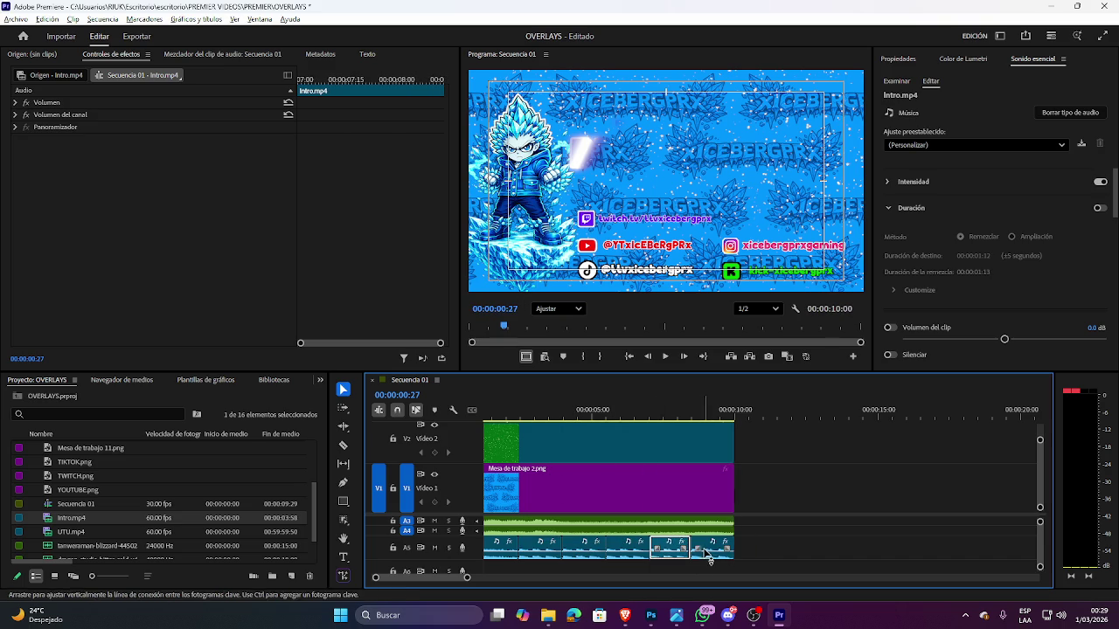
Play the sequence and delete the Intro.mp4 audio clip on A7.
key(space)
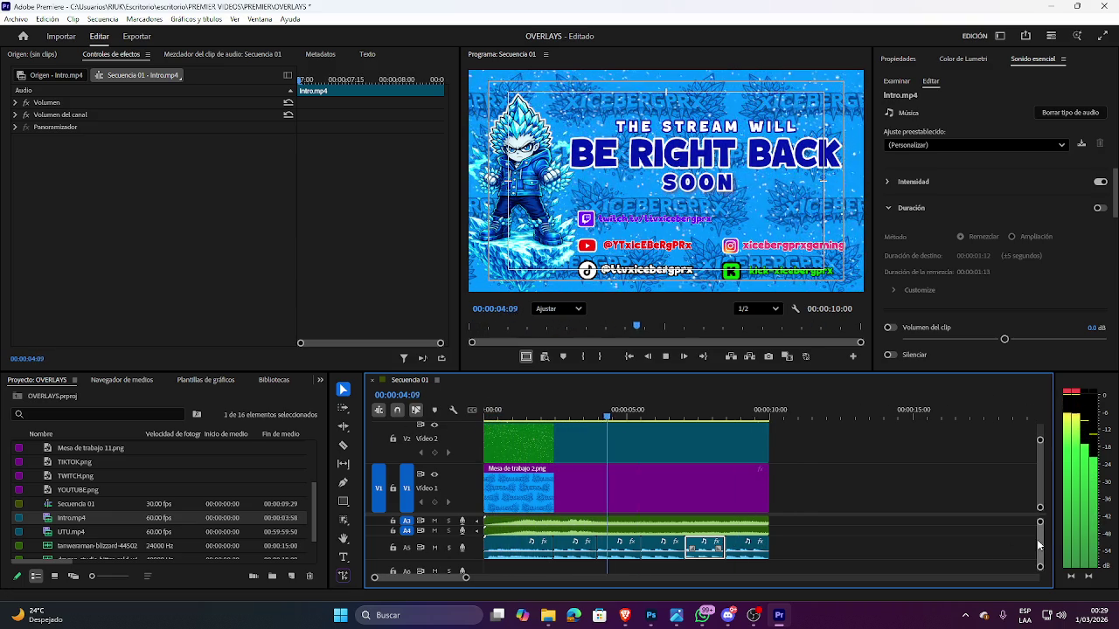
scroll(1039, 541, down, 2)
scroll(1039, 544, down, 2)
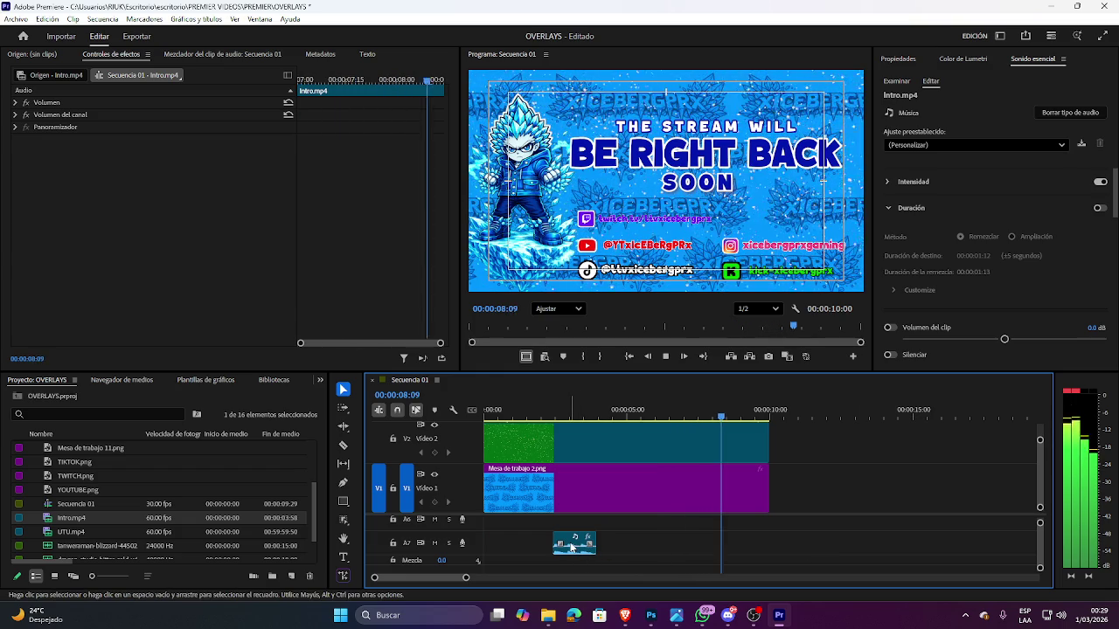
click(600, 539)
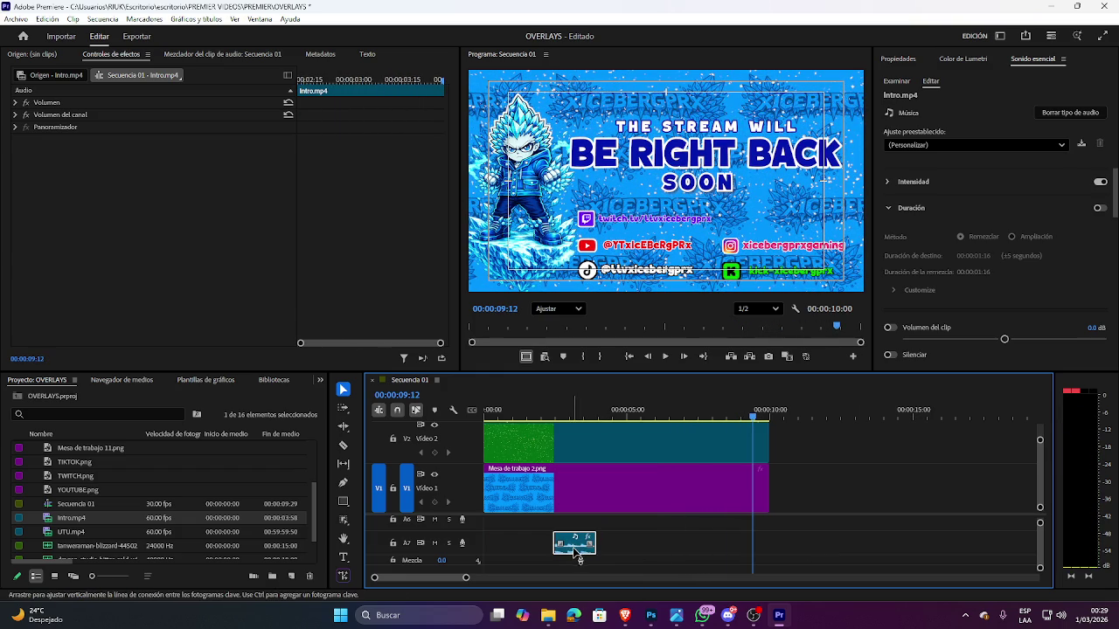
key(Delete)
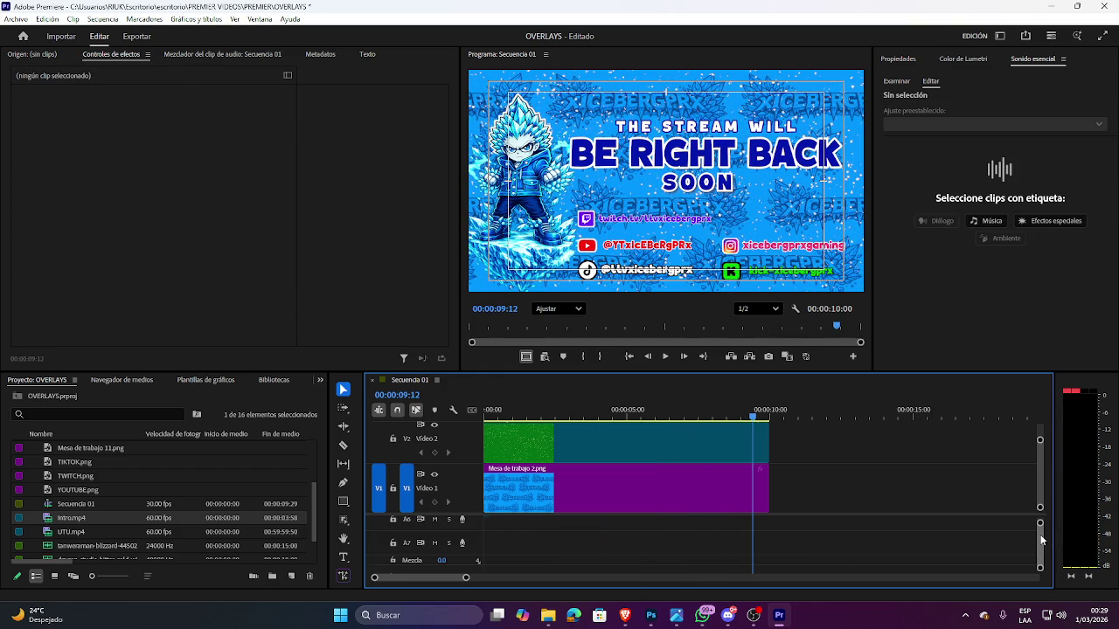
Delete the three later A5 ice sound clips and lengthen the remaining first one to four seconds.
scroll(1040, 528, up, 3)
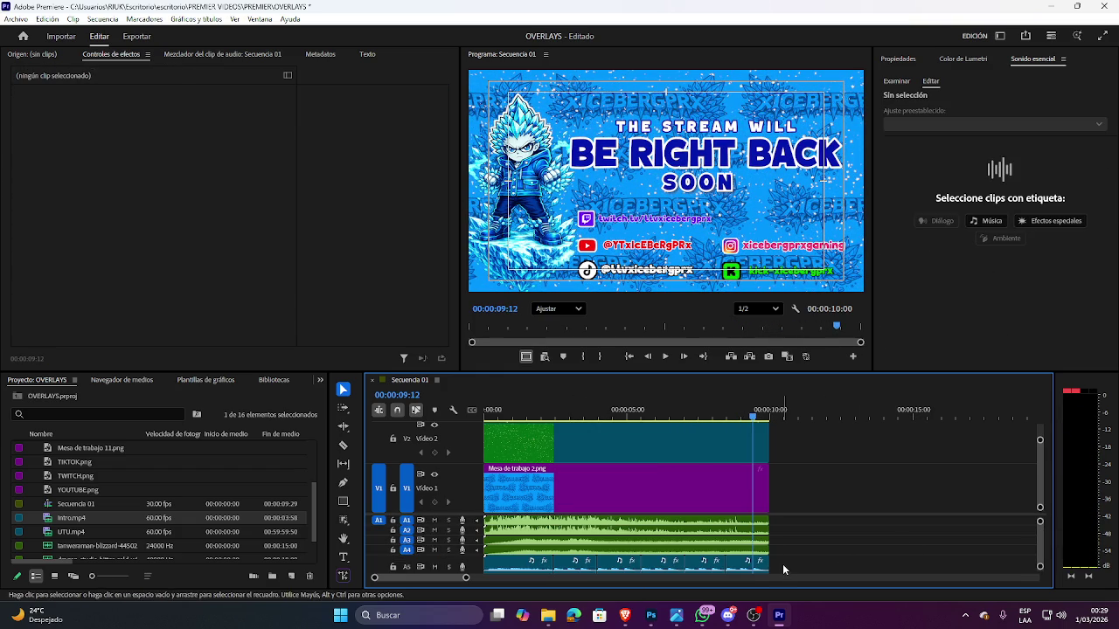
click(576, 570)
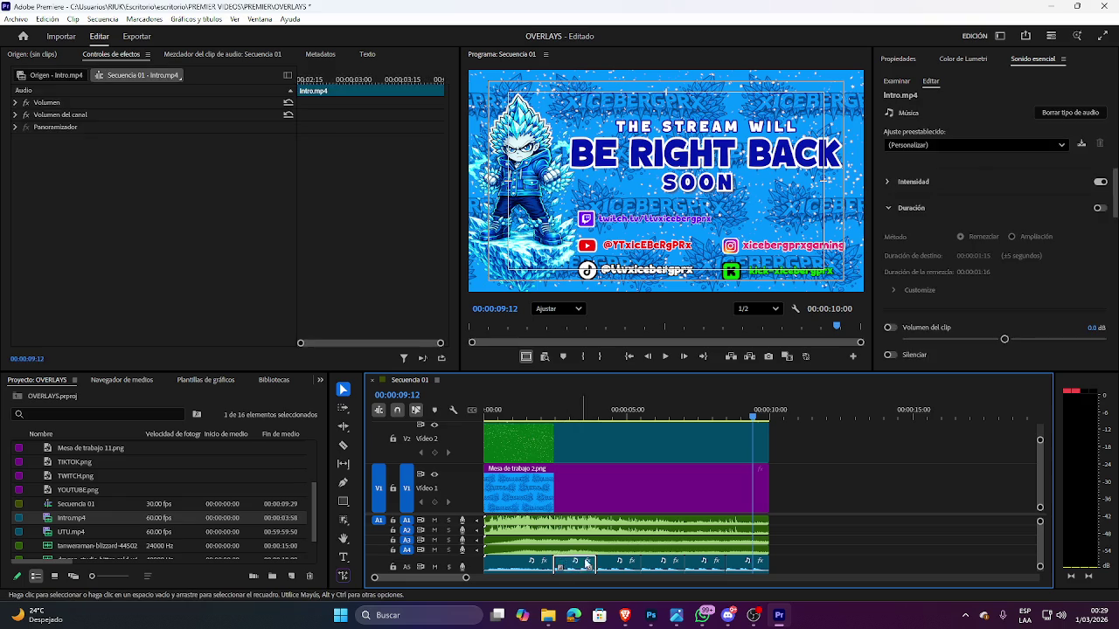
key(Delete)
click(653, 567)
key(Delete)
click(739, 564)
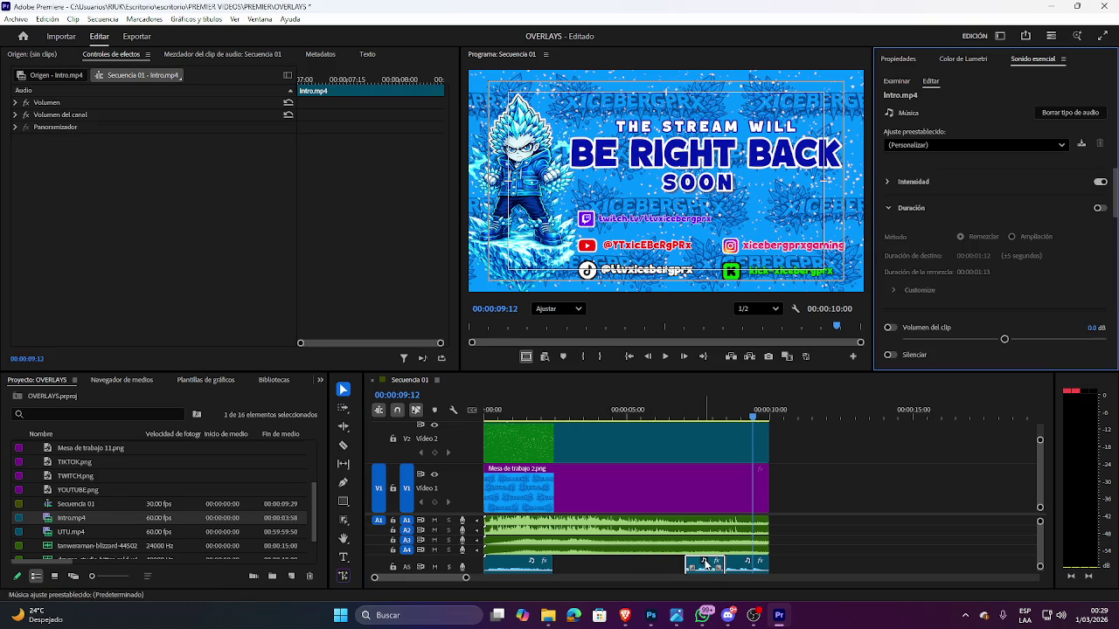
key(Delete)
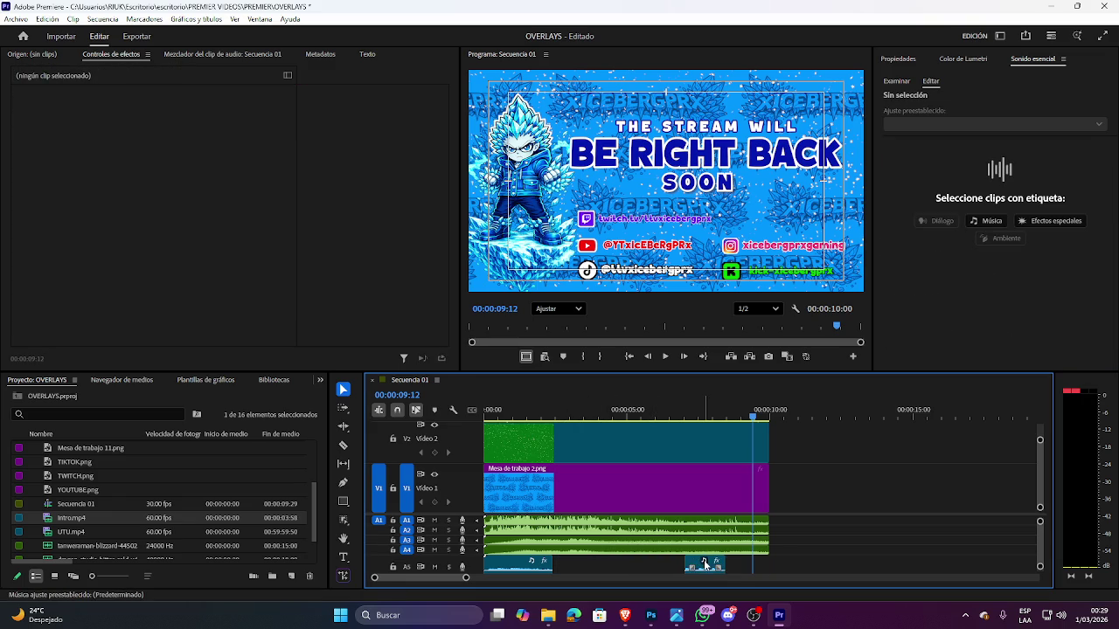
drag(554, 564, 595, 566)
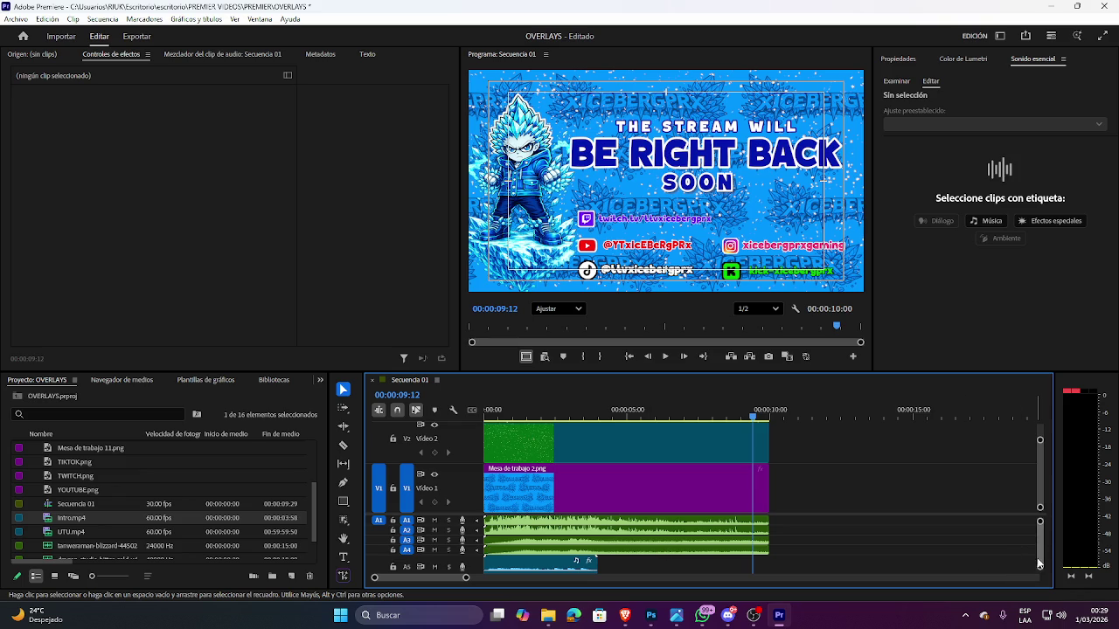
scroll(1038, 545, down, 2)
scroll(1038, 540, up, 2)
scroll(1036, 545, down, 2)
scroll(1036, 544, up, 2)
scroll(1035, 544, down, 2)
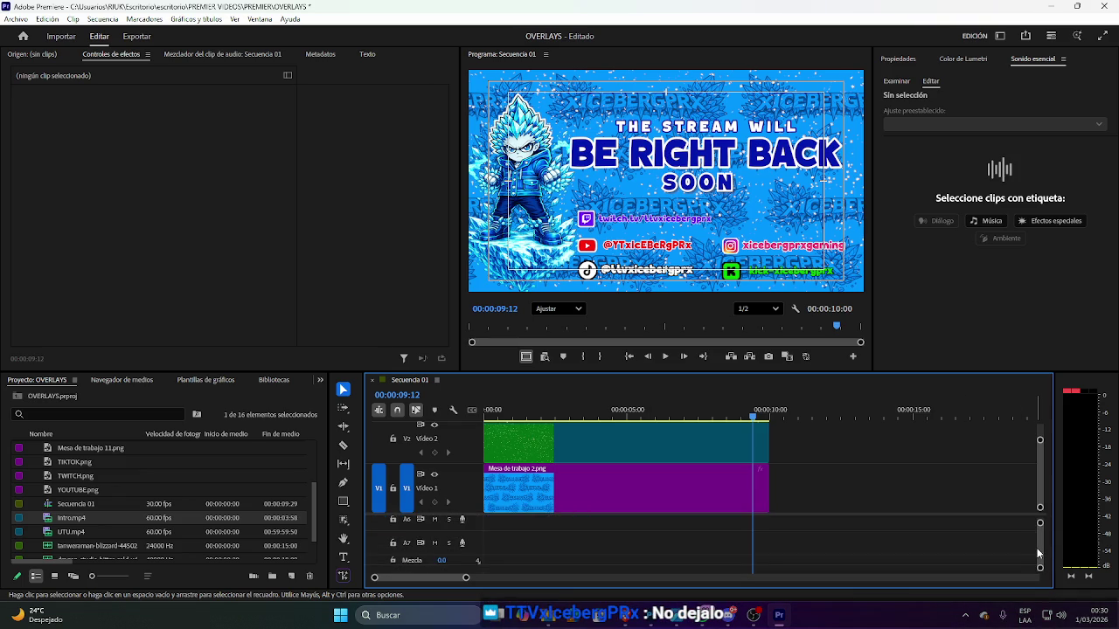
scroll(1036, 546, up, 2)
drag(754, 417, 599, 564)
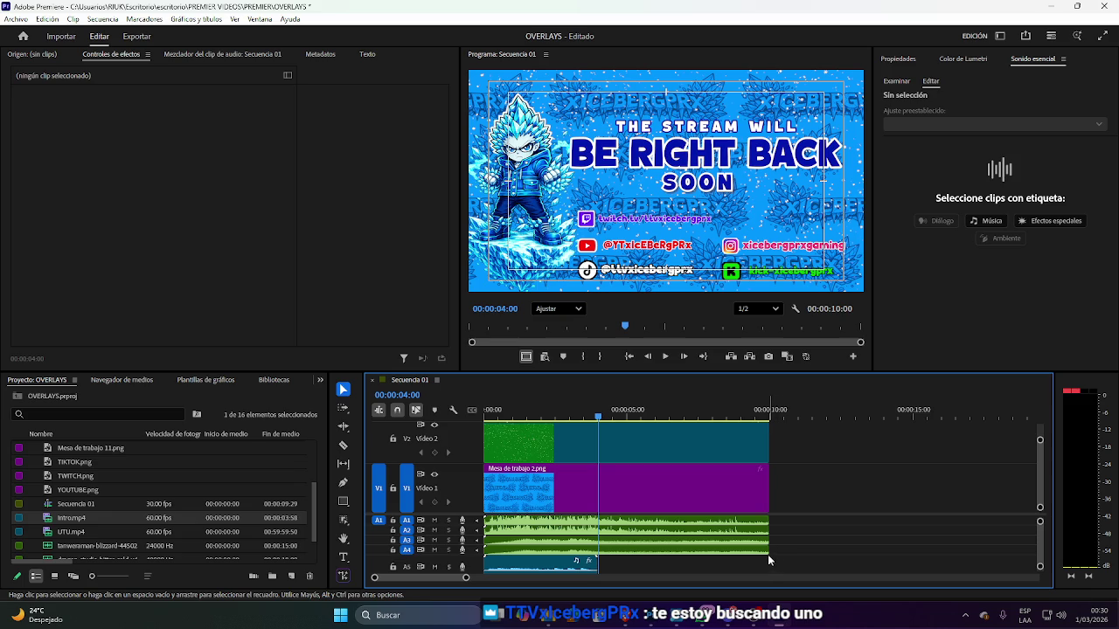
click(564, 566)
key(Delete)
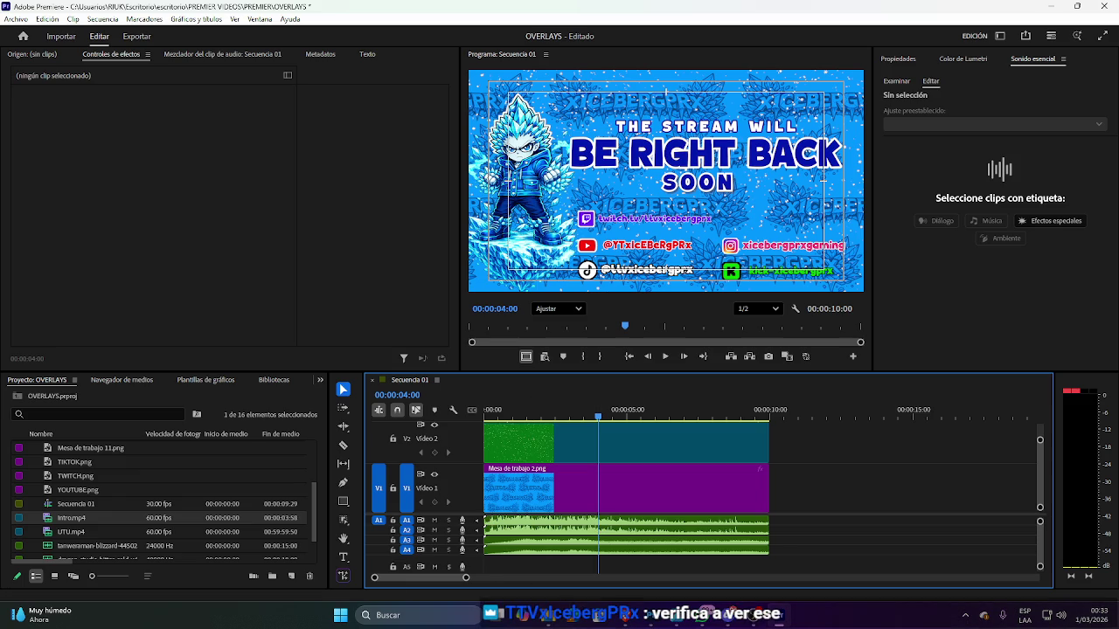
Switch to the Discord direct-message chat.
key(alt+Tab)
scroll(333, 531, down, 3)
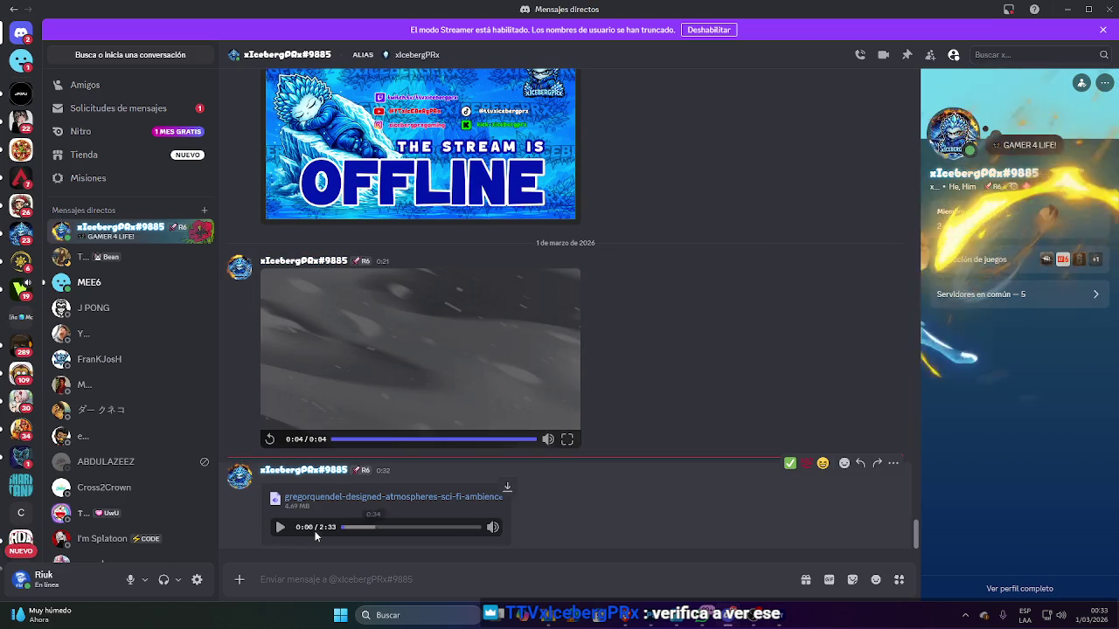
click(280, 528)
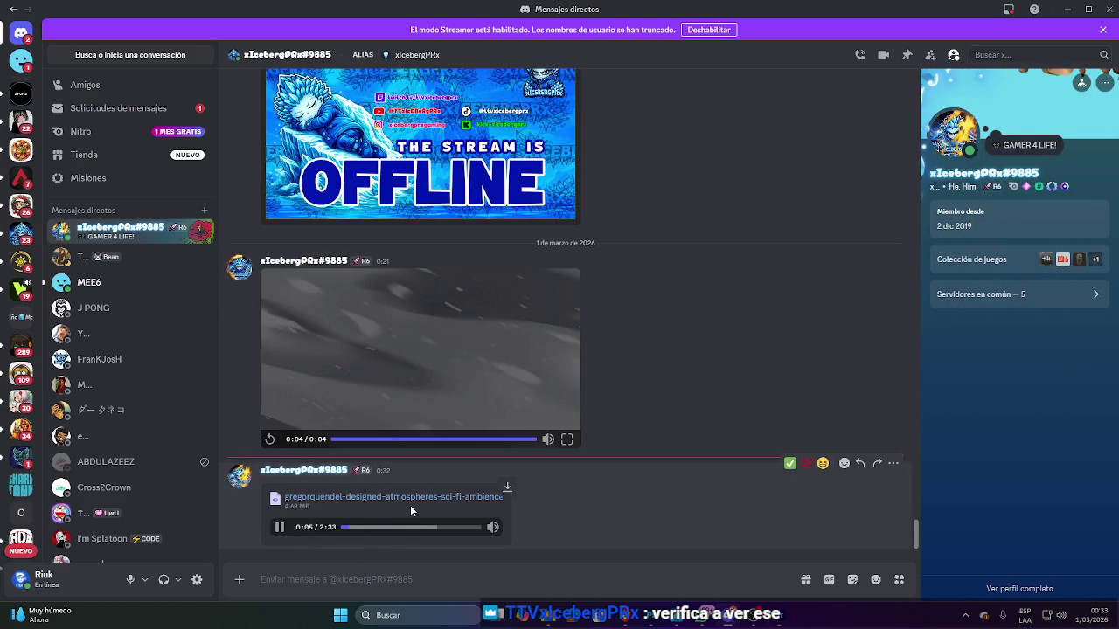
click(367, 527)
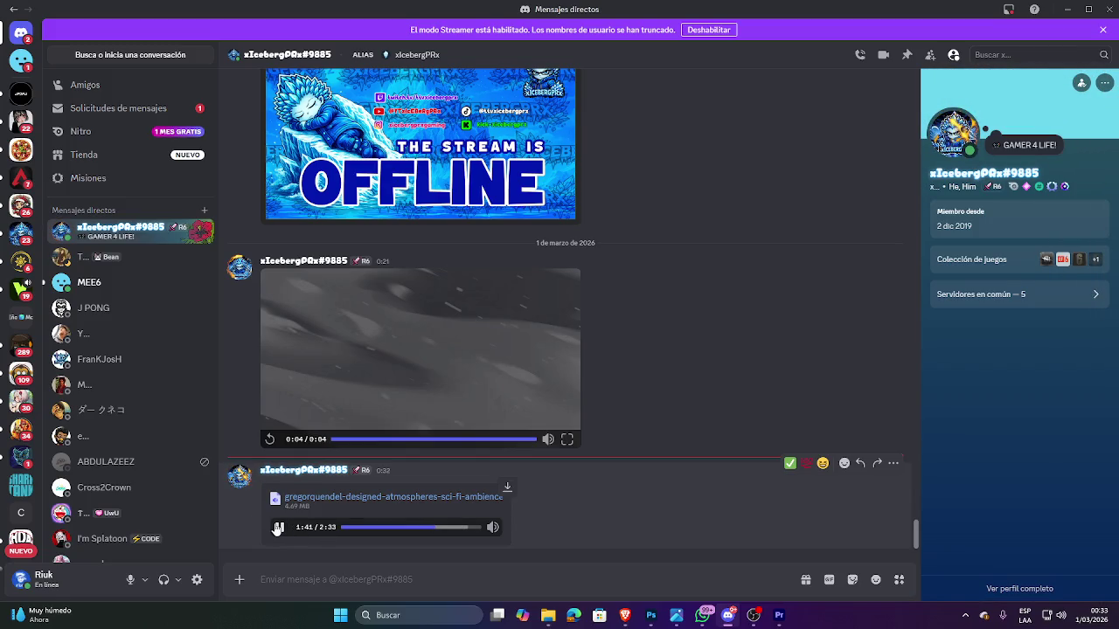
click(278, 528)
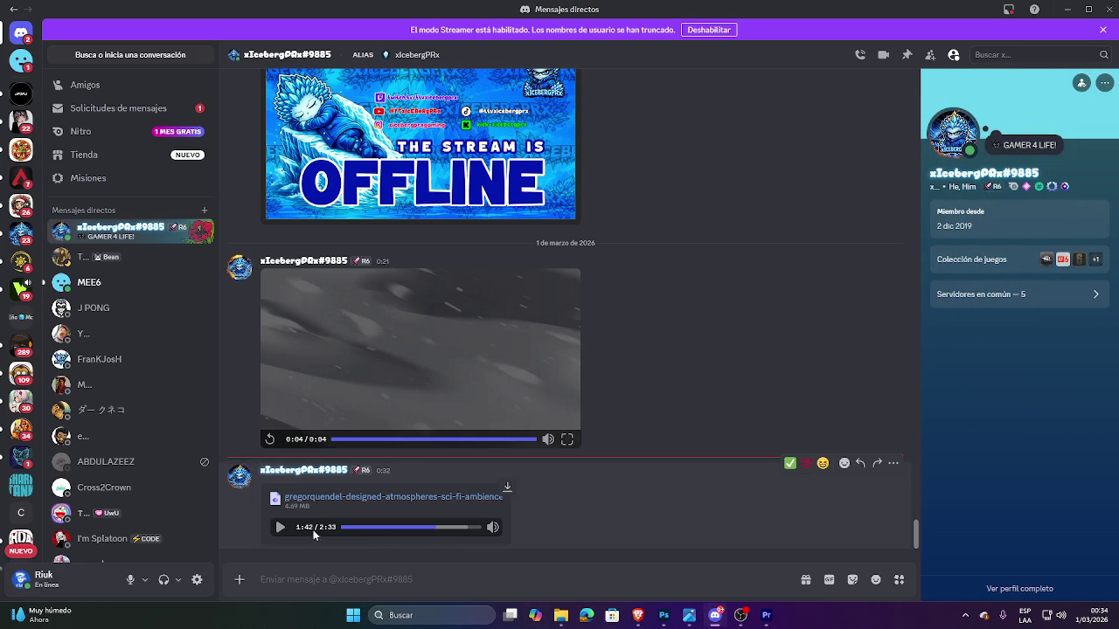
click(280, 529)
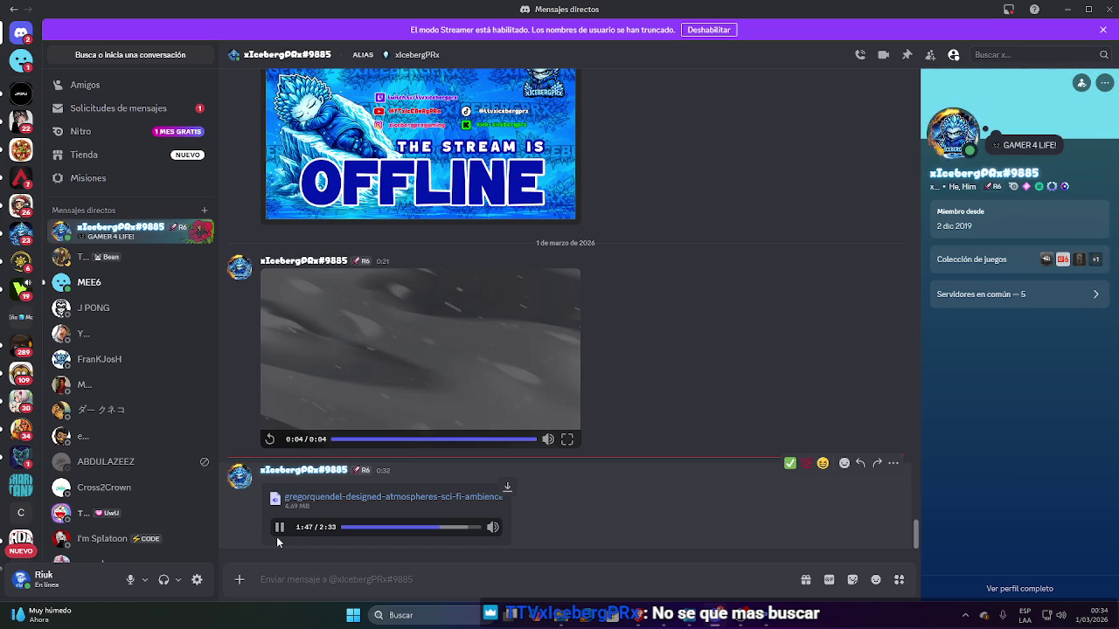
click(280, 527)
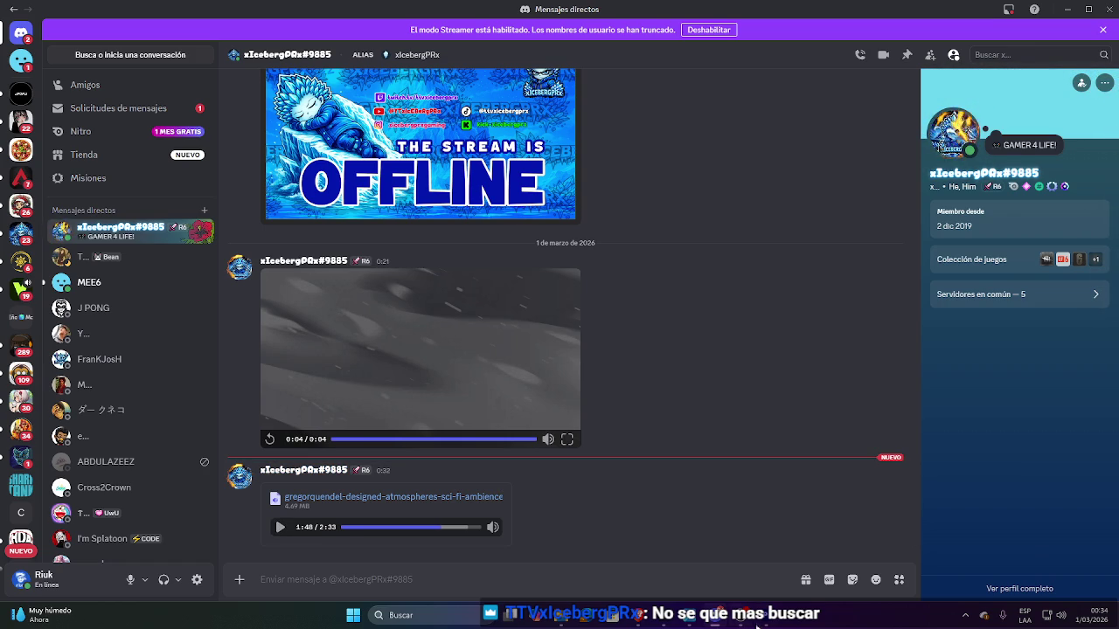
click(800, 621)
drag(600, 420, 485, 418)
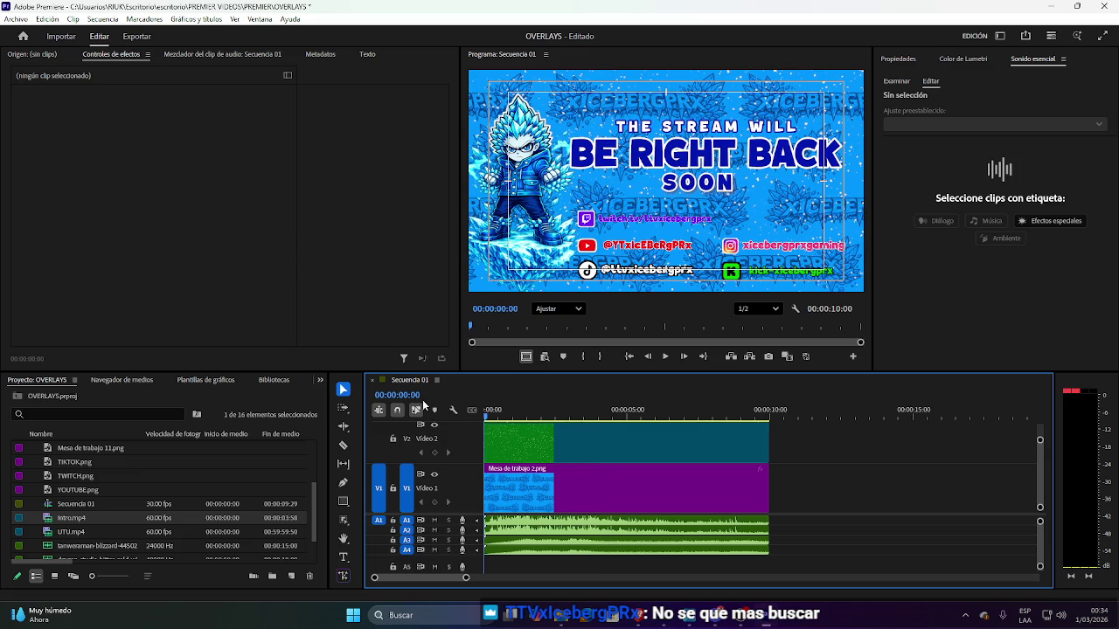
key(space)
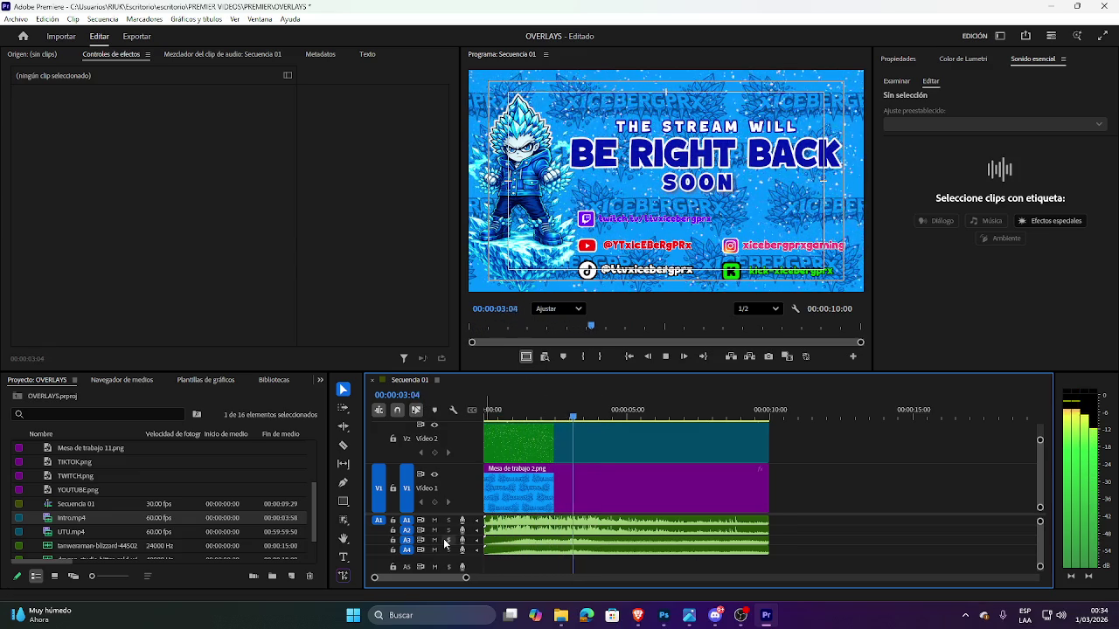
key(space)
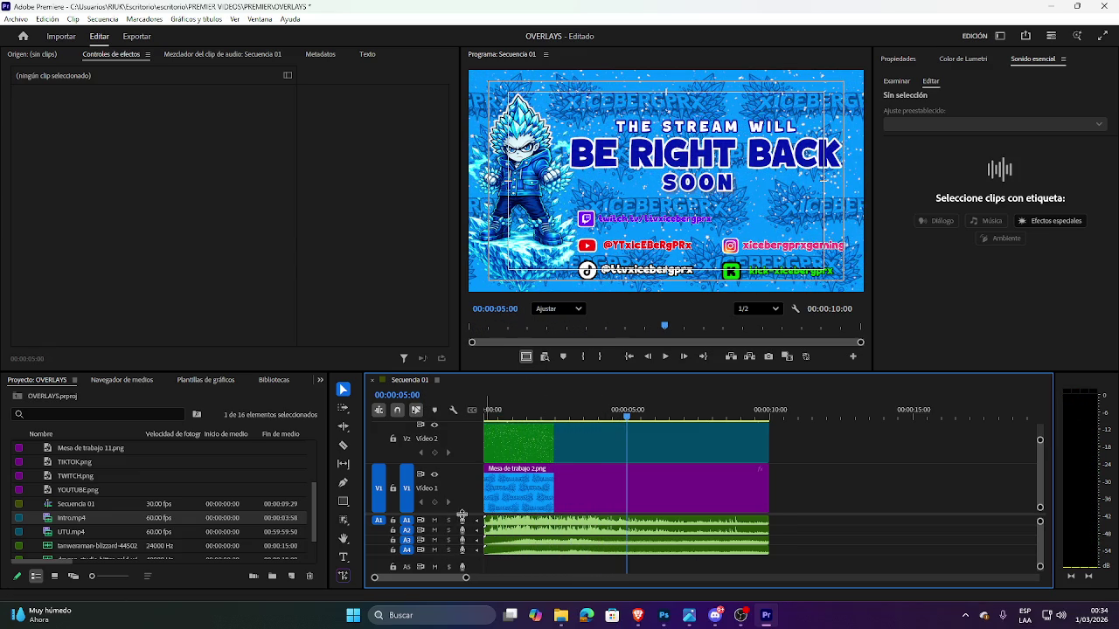